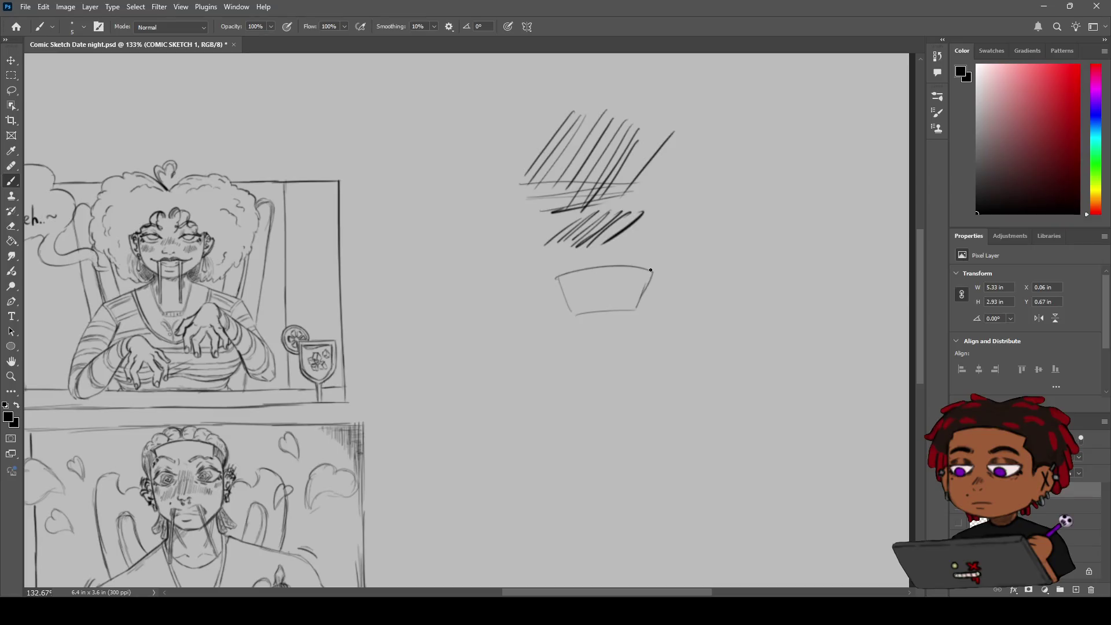
# Sketch the top-down cup outline with its sides, oval base and side loops, undoing stray lines.
pyautogui.moveTo(652, 273)
pyautogui.mouseDown()
pyautogui.moveTo(638, 306)
pyautogui.moveTo(601, 302)
pyautogui.moveTo(619, 278)
pyautogui.mouseUp()
pyautogui.hotkey('ctrl', 'z')
pyautogui.hotkey('ctrl', 'z')
pyautogui.moveTo(575, 315); pyautogui.dragTo(583, 344)
pyautogui.moveTo(635, 310); pyautogui.dragTo(637, 335)
pyautogui.moveTo(652, 277); pyautogui.dragTo(642, 342)
pyautogui.moveTo(565, 294)
pyautogui.mouseDown()
pyautogui.moveTo(575, 328)
pyautogui.moveTo(637, 327)
pyautogui.moveTo(563, 364)
pyautogui.moveTo(637, 346)
pyautogui.moveTo(659, 369)
pyautogui.mouseUp()
pyautogui.moveTo(638, 330); pyautogui.dragTo(657, 356)
pyautogui.moveTo(562, 359)
pyautogui.mouseDown()
pyautogui.moveTo(557, 370)
pyautogui.moveTo(641, 343)
pyautogui.moveTo(658, 371)
pyautogui.moveTo(578, 377)
pyautogui.moveTo(572, 353)
pyautogui.moveTo(621, 344)
pyautogui.moveTo(570, 334)
pyautogui.moveTo(615, 321)
pyautogui.moveTo(644, 337)
pyautogui.mouseUp()
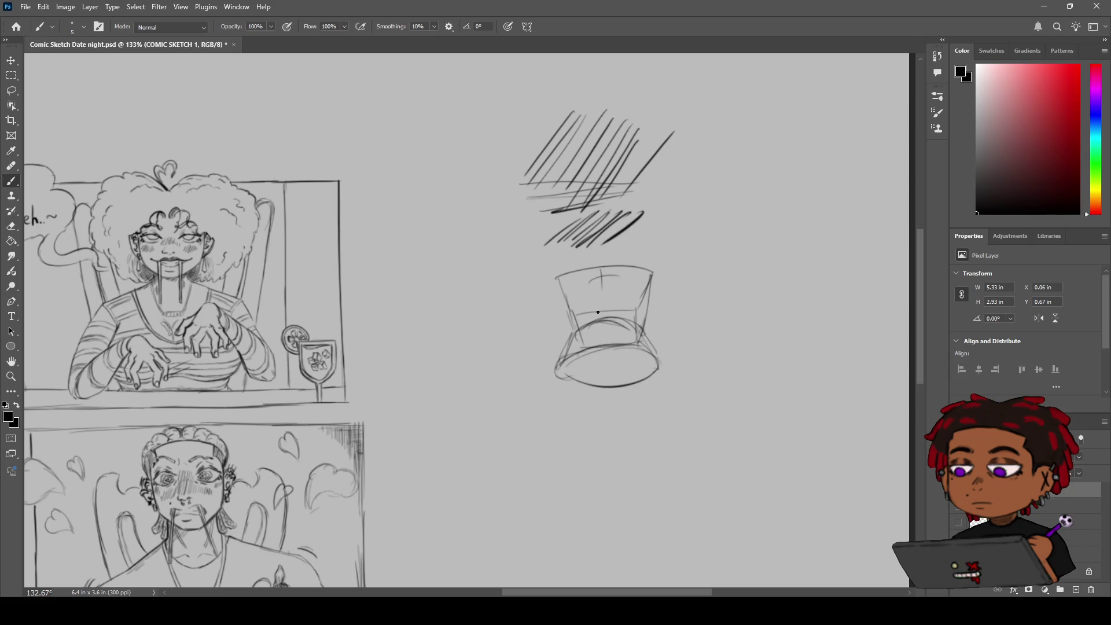
pyautogui.moveTo(555, 283); pyautogui.dragTo(566, 306)
pyautogui.moveTo(652, 282)
pyautogui.mouseDown()
pyautogui.moveTo(648, 305)
pyautogui.moveTo(660, 288)
pyautogui.mouseUp()
pyautogui.moveTo(556, 301)
pyautogui.mouseDown()
pyautogui.moveTo(543, 317)
pyautogui.moveTo(555, 330)
pyautogui.moveTo(543, 318)
pyautogui.moveTo(531, 328)
pyautogui.mouseUp()
pyautogui.moveTo(652, 320)
pyautogui.mouseDown()
pyautogui.moveTo(689, 316)
pyautogui.moveTo(679, 311)
pyautogui.moveTo(704, 332)
pyautogui.mouseUp()
pyautogui.hotkey('ctrl', 'z')
pyautogui.hotkey('ctrl', 'z')
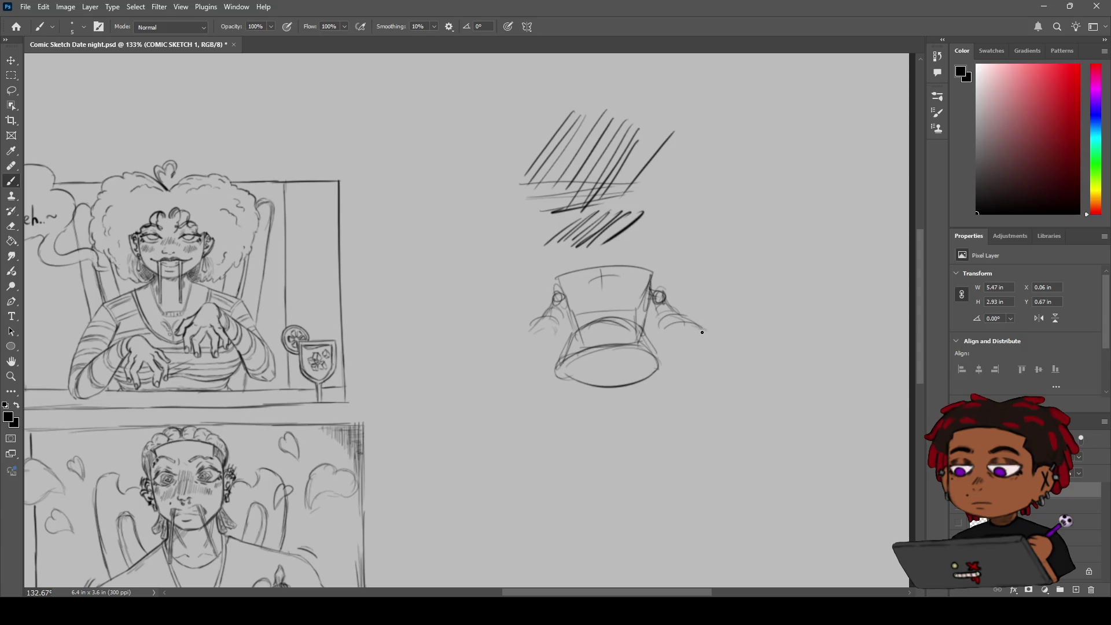
# Draw the left and right arms reaching around the cup, removing the lines hanging below it.
pyautogui.moveTo(551, 336); pyautogui.dragTo(510, 366)
pyautogui.moveTo(510, 366); pyautogui.dragTo(532, 389)
pyautogui.moveTo(545, 351); pyautogui.dragTo(543, 384)
pyautogui.moveTo(701, 331)
pyautogui.mouseDown()
pyautogui.moveTo(719, 357)
pyautogui.moveTo(688, 376)
pyautogui.moveTo(680, 358)
pyautogui.moveTo(675, 378)
pyautogui.moveTo(696, 371)
pyautogui.mouseUp()
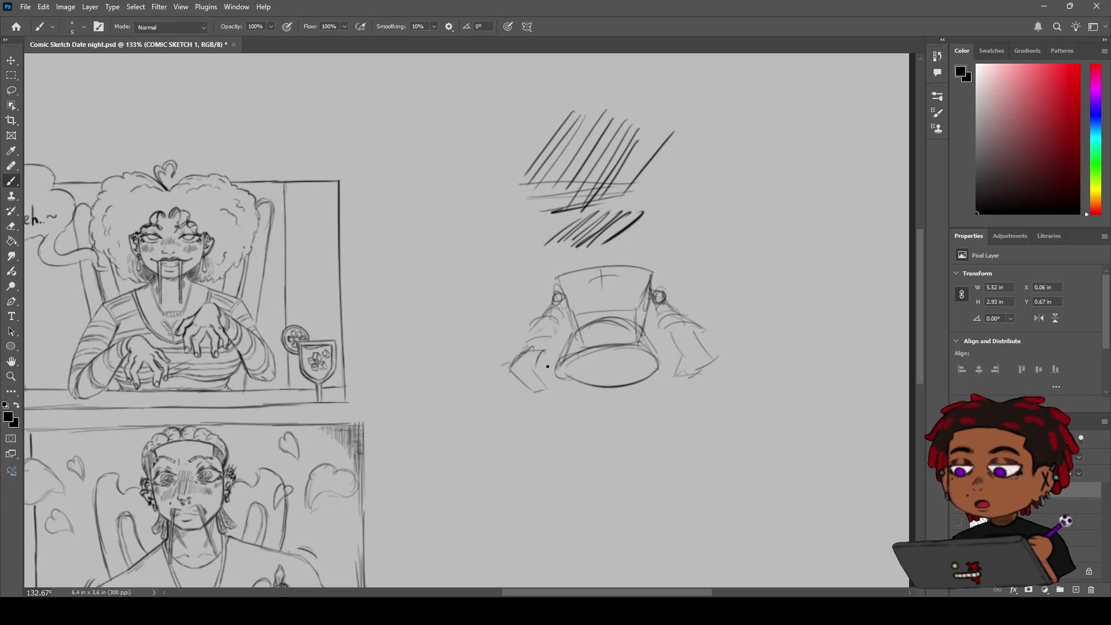
pyautogui.moveTo(557, 361); pyautogui.dragTo(555, 376)
pyautogui.moveTo(676, 350)
pyautogui.mouseDown()
pyautogui.moveTo(655, 362)
pyautogui.moveTo(675, 369)
pyautogui.moveTo(666, 376)
pyautogui.moveTo(678, 368)
pyautogui.moveTo(679, 434)
pyautogui.mouseUp()
pyautogui.moveTo(667, 370); pyautogui.dragTo(669, 448)
pyautogui.hotkey('ctrl', 'z')
pyautogui.hotkey('ctrl', 'z')
pyautogui.scroll(-3, 697, 351)
pyautogui.scroll(2, 501, 298)
pyautogui.scroll(2, 501, 298)
# Pan to the cup sketch and add curves beneath it, undoing the stray strokes.
pyautogui.moveTo(501, 298)
pyautogui.mouseDown()
pyautogui.moveTo(656, 203)
pyautogui.moveTo(661, 272)
pyautogui.moveTo(524, 322)
pyautogui.moveTo(477, 322)
pyautogui.mouseUp()
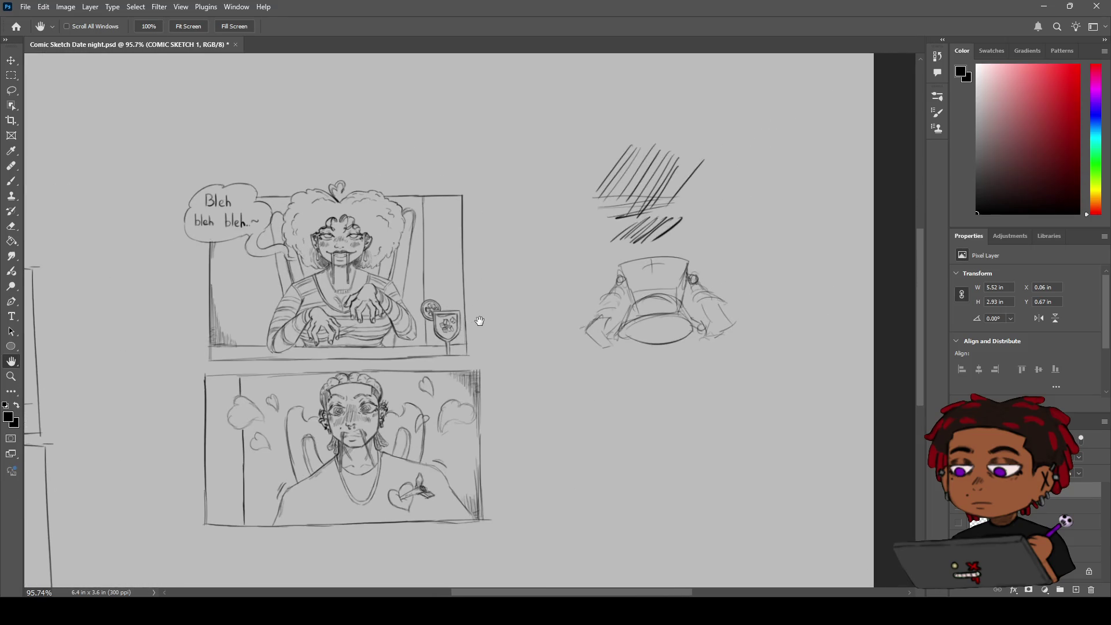
pyautogui.press('b')
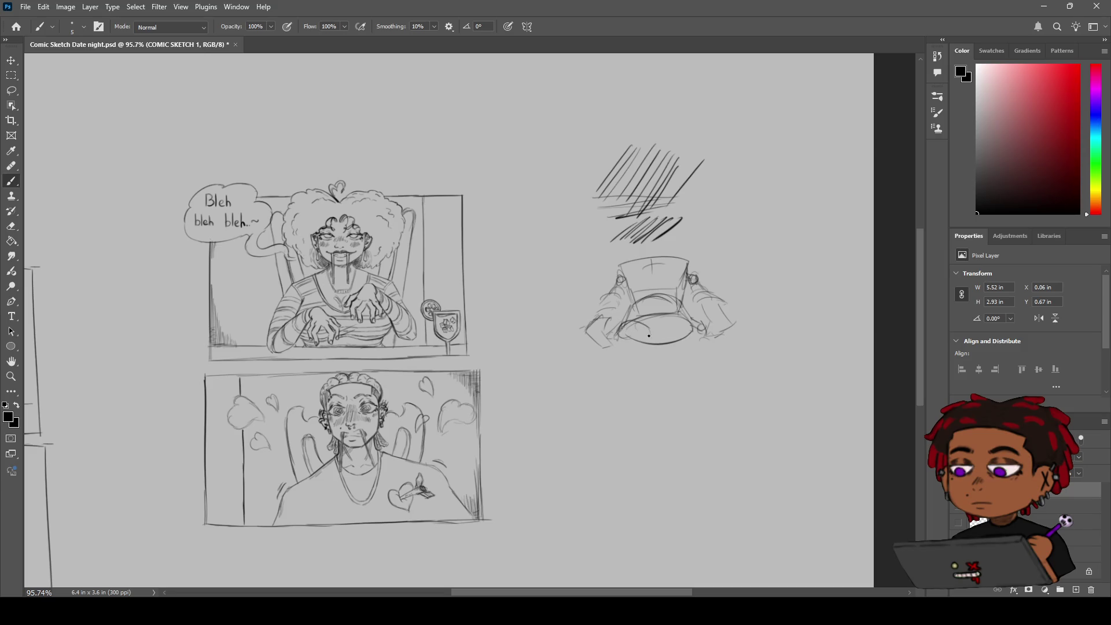
pyautogui.moveTo(616, 327); pyautogui.dragTo(622, 322)
pyautogui.moveTo(663, 328)
pyautogui.mouseDown()
pyautogui.moveTo(681, 338)
pyautogui.moveTo(691, 319)
pyautogui.mouseUp()
pyautogui.hotkey('ctrl', 'z')
pyautogui.moveTo(649, 338)
pyautogui.mouseDown()
pyautogui.moveTo(614, 354)
pyautogui.moveTo(654, 355)
pyautogui.moveTo(618, 354)
pyautogui.mouseUp()
pyautogui.moveTo(652, 348); pyautogui.dragTo(644, 375)
pyautogui.moveTo(629, 353)
pyautogui.mouseDown()
pyautogui.moveTo(647, 375)
pyautogui.moveTo(632, 386)
pyautogui.moveTo(647, 383)
pyautogui.moveTo(602, 378)
pyautogui.moveTo(623, 374)
pyautogui.mouseUp()
pyautogui.hotkey('ctrl', 'z')
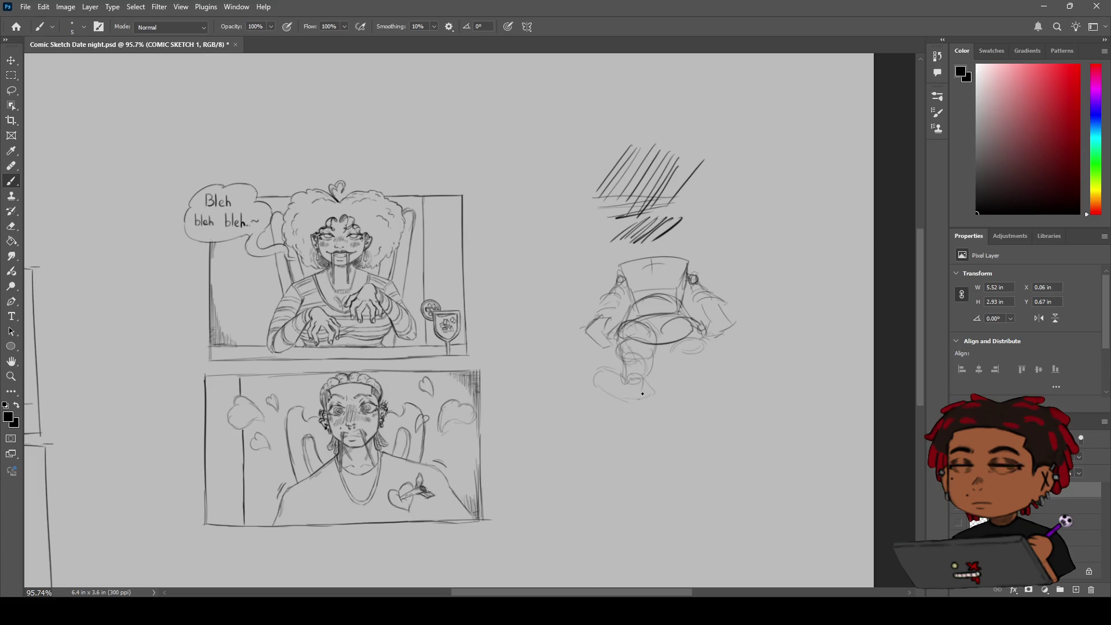
# Sketch two legs and the right foot, refine both hands, and draw the neck above.
pyautogui.moveTo(646, 385); pyautogui.dragTo(640, 399)
pyautogui.moveTo(687, 359); pyautogui.dragTo(685, 372)
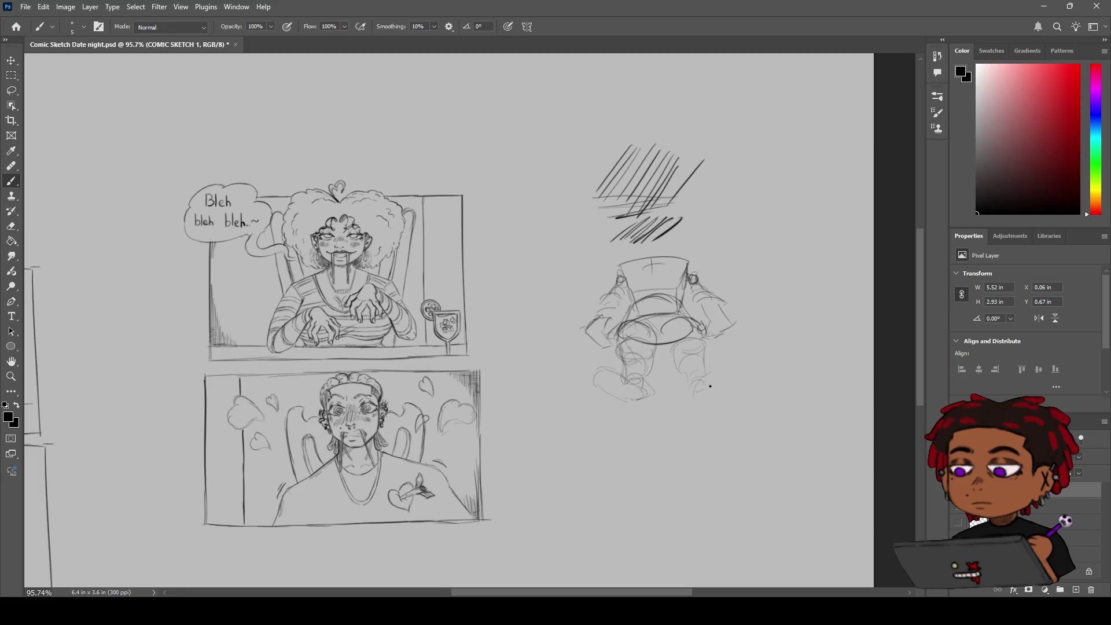
pyautogui.moveTo(694, 380); pyautogui.dragTo(701, 397)
pyautogui.moveTo(604, 336); pyautogui.dragTo(601, 343)
pyautogui.moveTo(714, 320)
pyautogui.mouseDown()
pyautogui.moveTo(706, 334)
pyautogui.moveTo(734, 317)
pyautogui.moveTo(715, 303)
pyautogui.moveTo(707, 325)
pyautogui.moveTo(721, 302)
pyautogui.moveTo(735, 323)
pyautogui.moveTo(719, 328)
pyautogui.mouseUp()
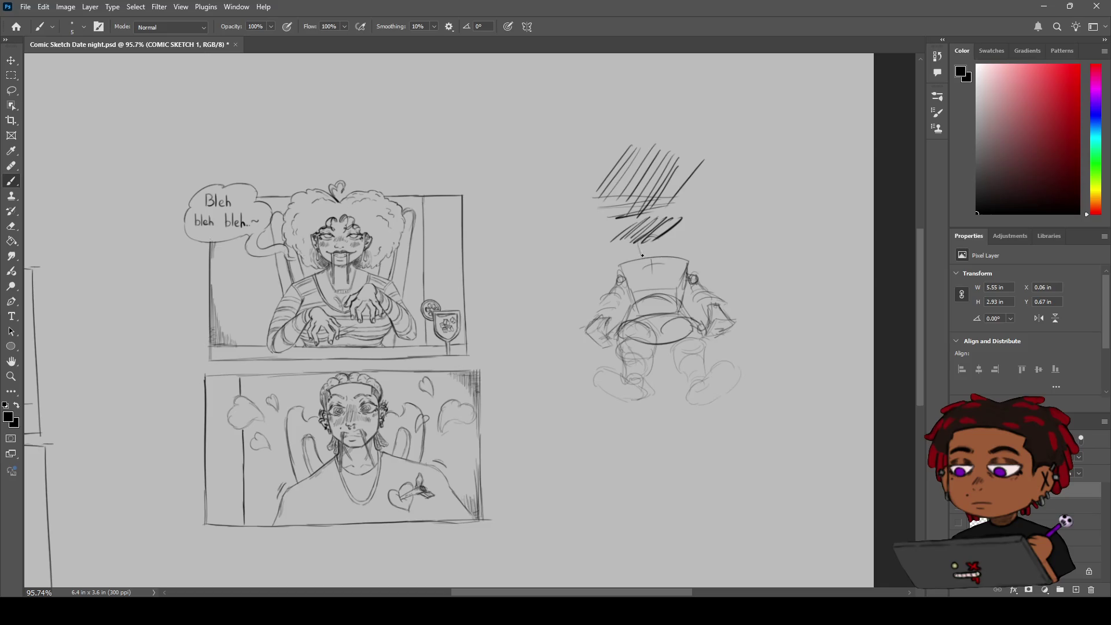
pyautogui.moveTo(660, 240)
pyautogui.mouseDown()
pyautogui.moveTo(660, 255)
pyautogui.moveTo(641, 248)
pyautogui.mouseUp()
pyautogui.moveTo(651, 238); pyautogui.dragTo(643, 251)
# Add the right shoulder curve and loose practice circles all around the figure sketch.
pyautogui.moveTo(674, 262); pyautogui.dragTo(697, 253)
pyautogui.moveTo(747, 163); pyautogui.dragTo(752, 167)
pyautogui.moveTo(759, 236); pyautogui.dragTo(770, 231)
pyautogui.moveTo(788, 313)
pyautogui.mouseDown()
pyautogui.moveTo(772, 350)
pyautogui.moveTo(810, 333)
pyautogui.mouseUp()
pyautogui.moveTo(756, 421); pyautogui.dragTo(776, 434)
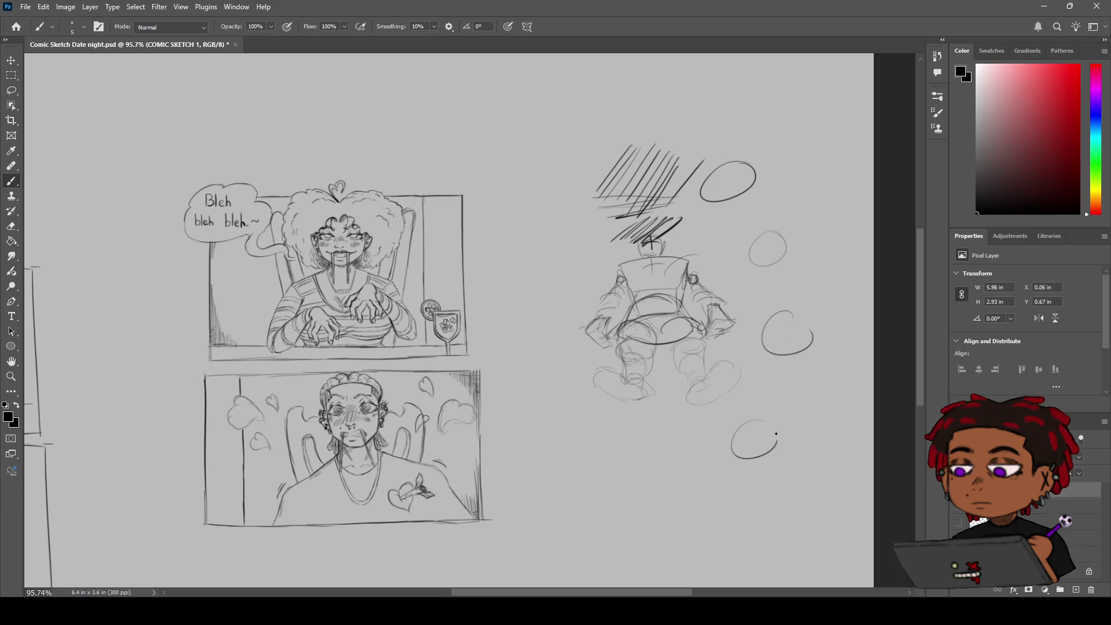
pyautogui.moveTo(781, 378); pyautogui.dragTo(780, 377)
pyautogui.moveTo(674, 421); pyautogui.dragTo(666, 420)
pyautogui.moveTo(582, 437); pyautogui.dragTo(543, 422)
pyautogui.moveTo(556, 295); pyautogui.dragTo(559, 302)
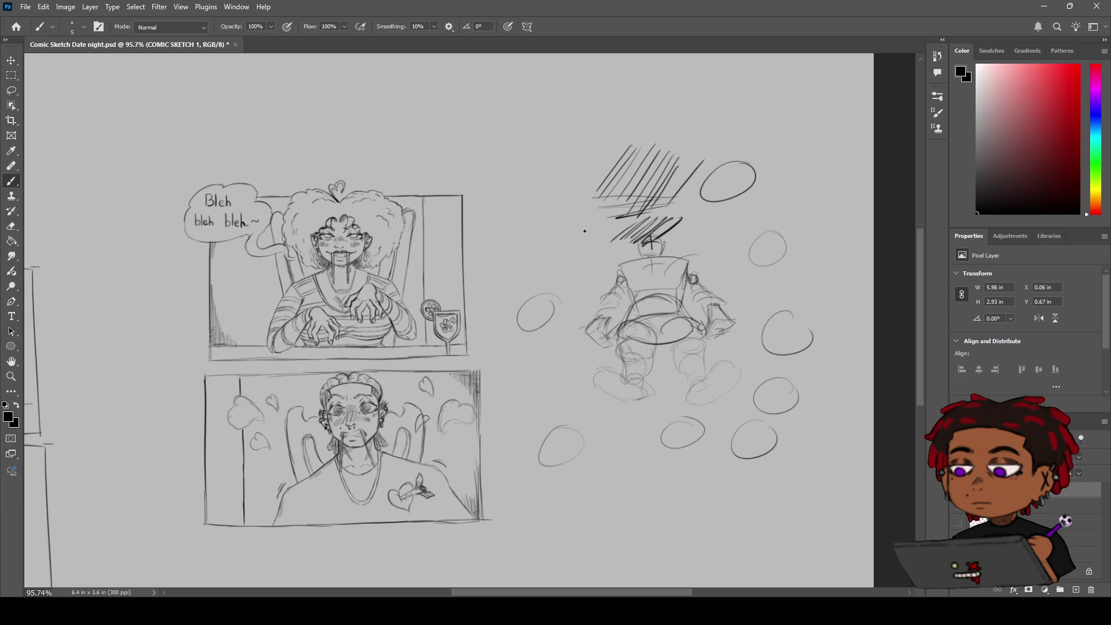
pyautogui.moveTo(763, 273)
pyautogui.mouseDown()
pyautogui.moveTo(769, 291)
pyautogui.moveTo(755, 272)
pyautogui.mouseUp()
pyautogui.moveTo(801, 170); pyautogui.dragTo(794, 172)
pyautogui.moveTo(623, 86)
pyautogui.mouseDown()
pyautogui.moveTo(598, 127)
pyautogui.moveTo(633, 88)
pyautogui.mouseUp()
# Draw figure-eight loops, a double loop, short strokes and a zigzag below the sketch.
pyautogui.moveTo(738, 94)
pyautogui.mouseDown()
pyautogui.moveTo(752, 118)
pyautogui.moveTo(779, 92)
pyautogui.mouseUp()
pyautogui.moveTo(579, 123)
pyautogui.mouseDown()
pyautogui.moveTo(556, 173)
pyautogui.moveTo(551, 135)
pyautogui.mouseUp()
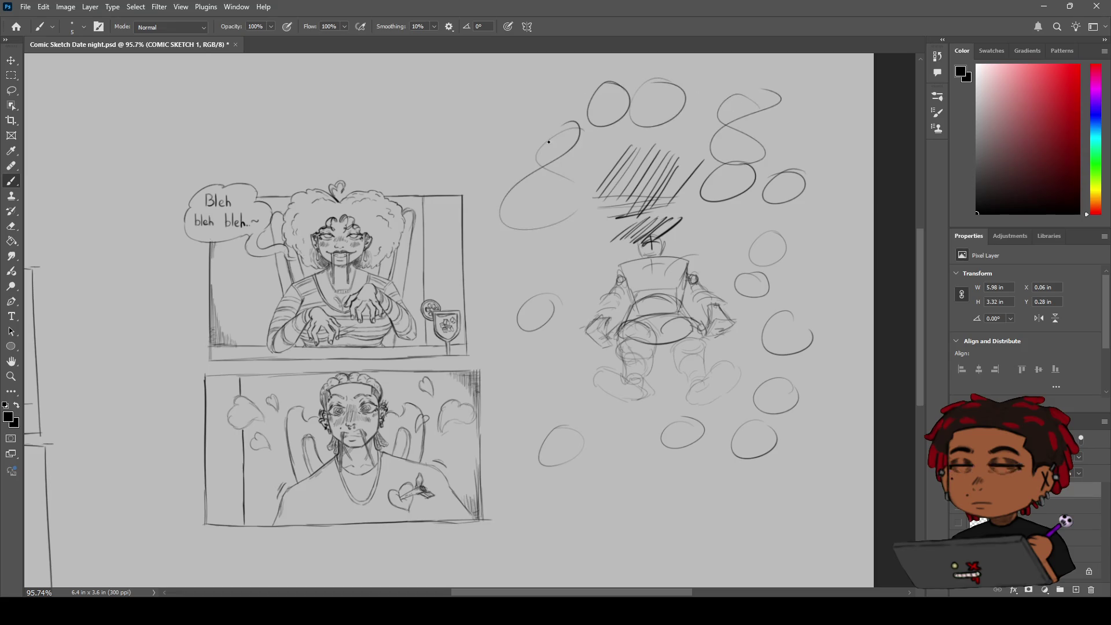
pyautogui.moveTo(603, 231)
pyautogui.mouseDown()
pyautogui.moveTo(584, 248)
pyautogui.moveTo(596, 261)
pyautogui.moveTo(567, 264)
pyautogui.mouseUp()
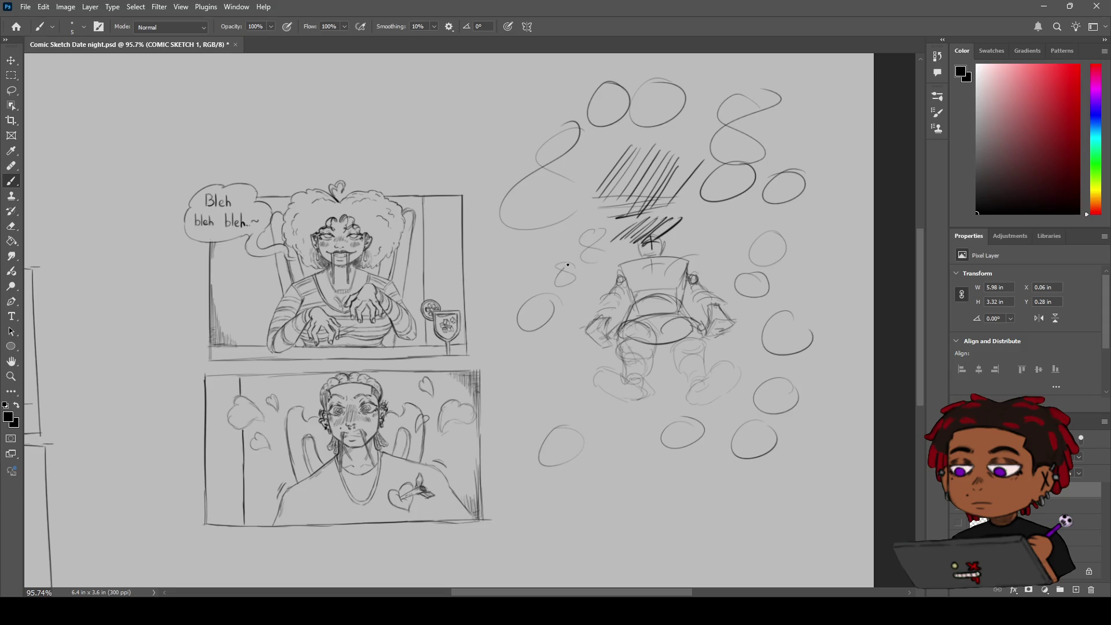
pyautogui.moveTo(581, 344)
pyautogui.mouseDown()
pyautogui.moveTo(574, 362)
pyautogui.moveTo(555, 354)
pyautogui.moveTo(587, 401)
pyautogui.moveTo(631, 417)
pyautogui.moveTo(635, 433)
pyautogui.moveTo(608, 445)
pyautogui.moveTo(633, 443)
pyautogui.moveTo(595, 466)
pyautogui.moveTo(579, 499)
pyautogui.mouseUp()
pyautogui.moveTo(595, 476); pyautogui.dragTo(590, 501)
pyautogui.moveTo(608, 477)
pyautogui.mouseDown()
pyautogui.moveTo(604, 502)
pyautogui.moveTo(680, 468)
pyautogui.moveTo(703, 490)
pyautogui.moveTo(775, 472)
pyautogui.mouseUp()
pyautogui.press('e')
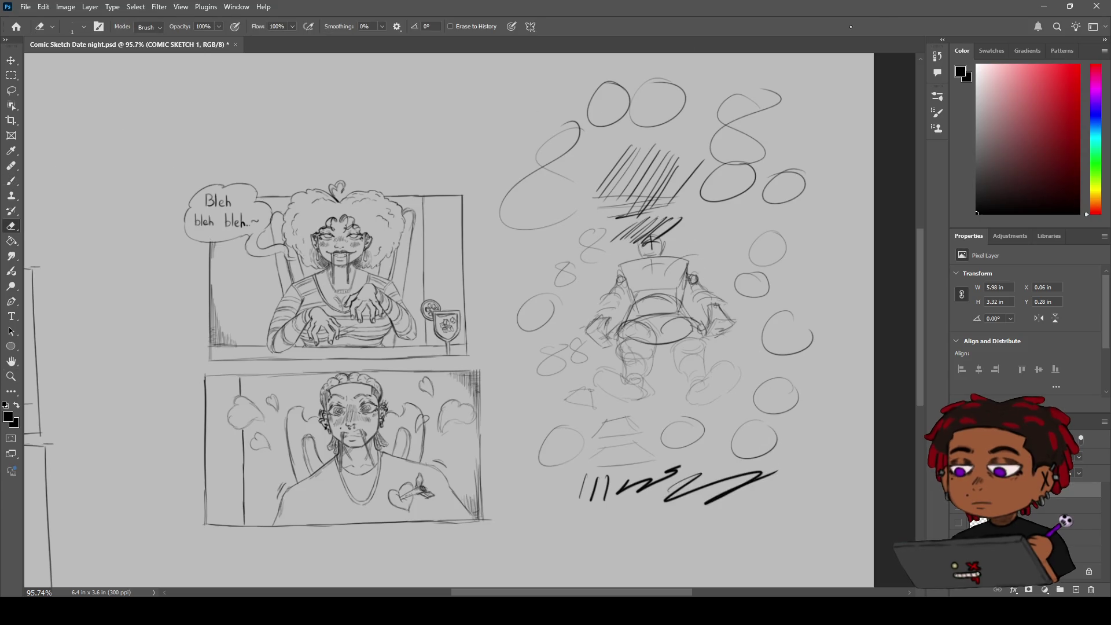
# Wipe out all practice sketches with a size-96 eraser, then pan to the left comic panels.
pyautogui.press(']')
pyautogui.moveTo(677, 104)
pyautogui.mouseDown()
pyautogui.moveTo(561, 109)
pyautogui.moveTo(536, 189)
pyautogui.mouseUp()
pyautogui.moveTo(534, 242)
pyautogui.mouseDown()
pyautogui.moveTo(611, 160)
pyautogui.moveTo(714, 112)
pyautogui.moveTo(650, 210)
pyautogui.moveTo(725, 211)
pyautogui.moveTo(538, 287)
pyautogui.moveTo(568, 330)
pyautogui.moveTo(570, 437)
pyautogui.moveTo(624, 326)
pyautogui.moveTo(675, 355)
pyautogui.moveTo(791, 234)
pyautogui.moveTo(824, 380)
pyautogui.moveTo(663, 486)
pyautogui.moveTo(818, 315)
pyautogui.moveTo(818, 422)
pyautogui.mouseUp()
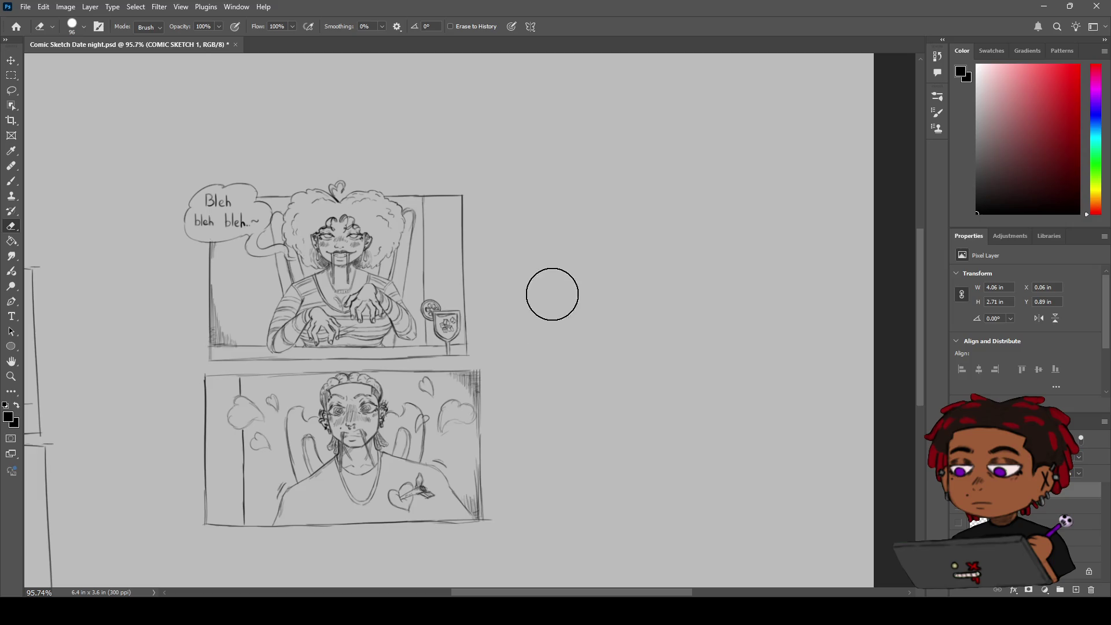
pyautogui.press('h')
pyautogui.moveTo(486, 352); pyautogui.dragTo(640, 266)
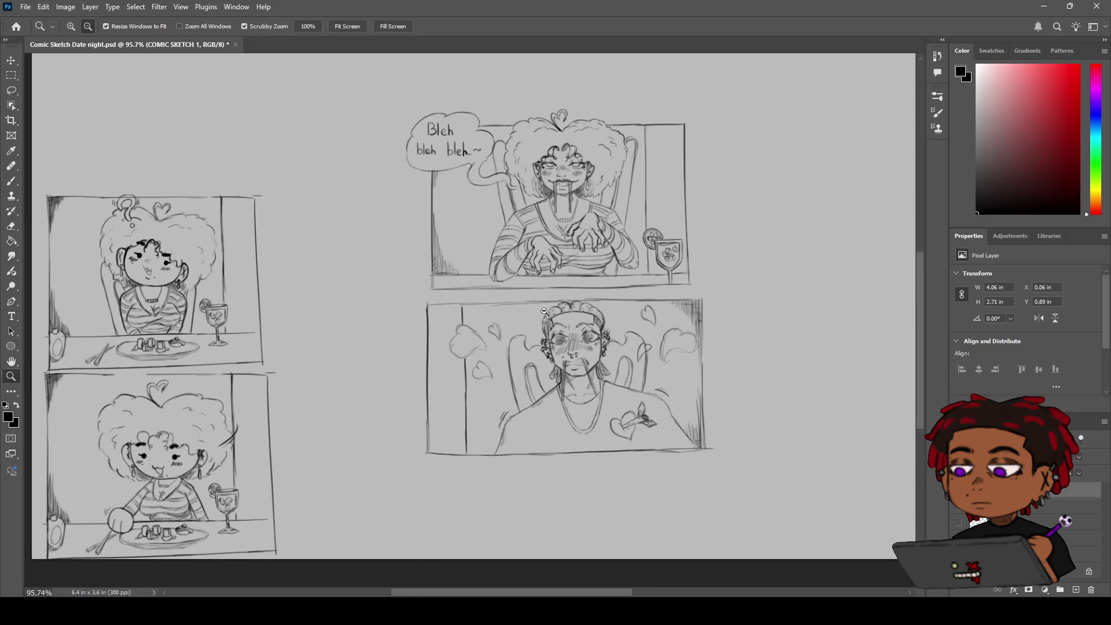
# Zoom in on the braided character's eye and darken its lower eyelid line.
pyautogui.scroll(4, 562, 291)
pyautogui.scroll(-1, 519, 266)
pyautogui.press('z')
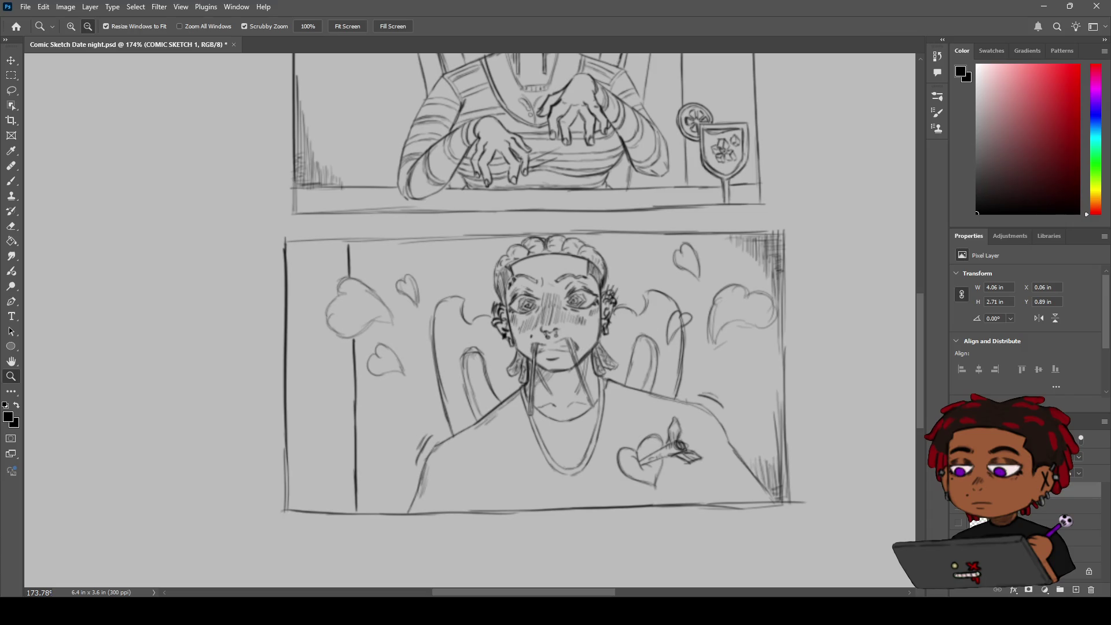
pyautogui.scroll(3, 585, 295)
pyautogui.press('b')
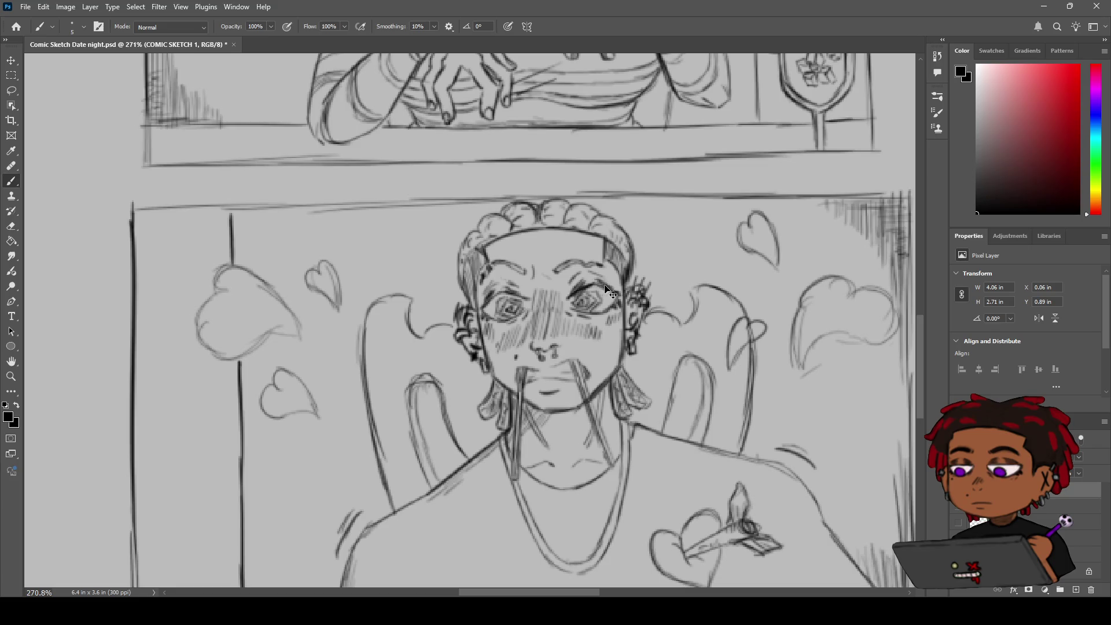
pyautogui.moveTo(572, 310); pyautogui.dragTo(601, 312)
# Zoom closer on the forehead and darken the faint left eyebrow.
pyautogui.press('z')
pyautogui.moveTo(598, 283)
pyautogui.mouseDown()
pyautogui.moveTo(492, 278)
pyautogui.moveTo(588, 266)
pyautogui.mouseUp()
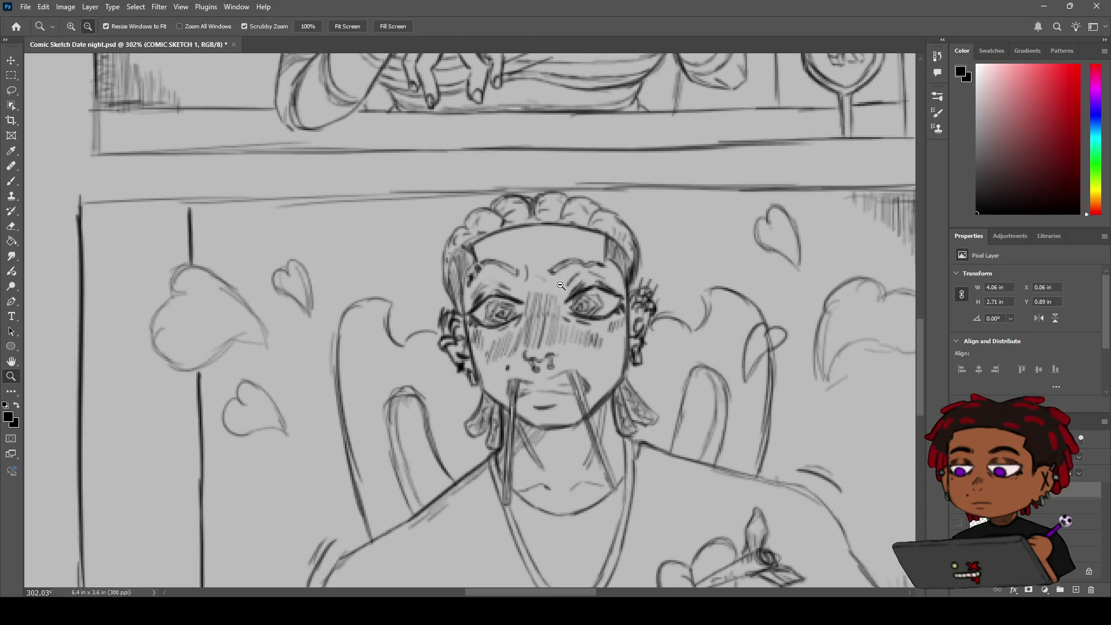
pyautogui.press('b')
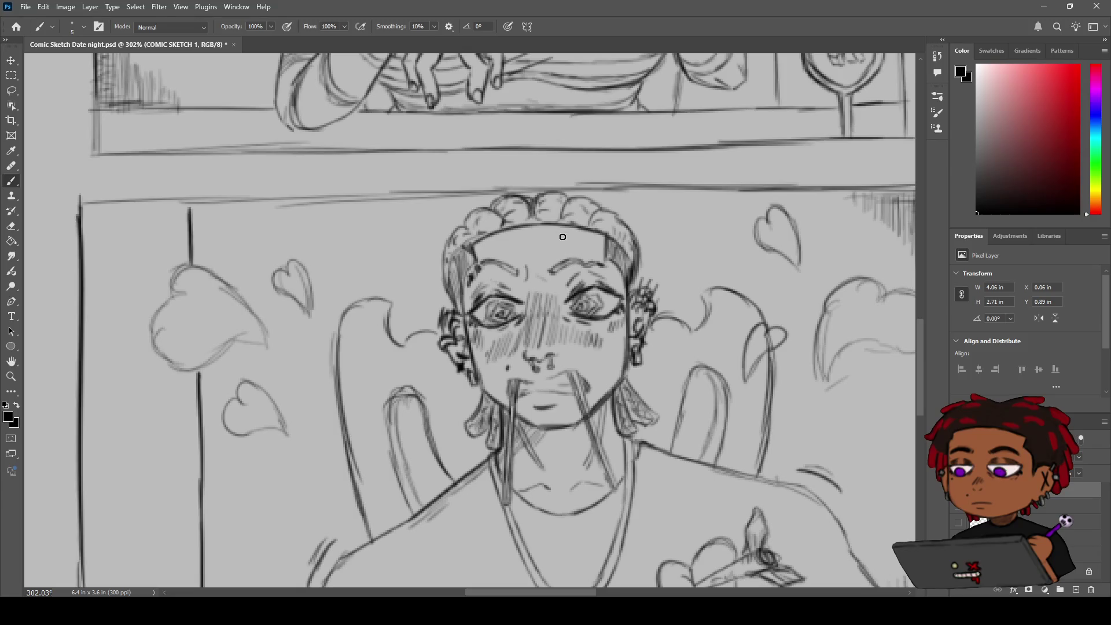
pyautogui.moveTo(571, 254)
pyautogui.mouseDown()
pyautogui.moveTo(564, 271)
pyautogui.moveTo(596, 267)
pyautogui.mouseUp()
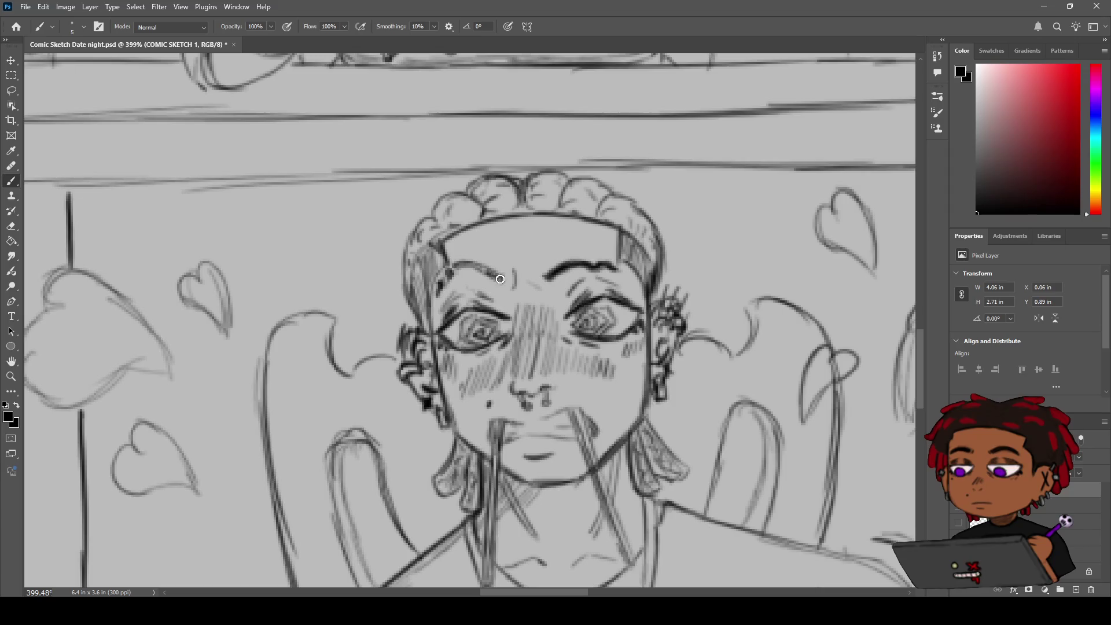
pyautogui.moveTo(491, 272)
pyautogui.mouseDown()
pyautogui.moveTo(463, 263)
pyautogui.moveTo(438, 292)
pyautogui.mouseUp()
pyautogui.press('z')
pyautogui.moveTo(556, 242)
pyautogui.mouseDown()
pyautogui.moveTo(503, 267)
pyautogui.moveTo(524, 253)
pyautogui.moveTo(486, 152)
pyautogui.mouseUp()
pyautogui.press('e')
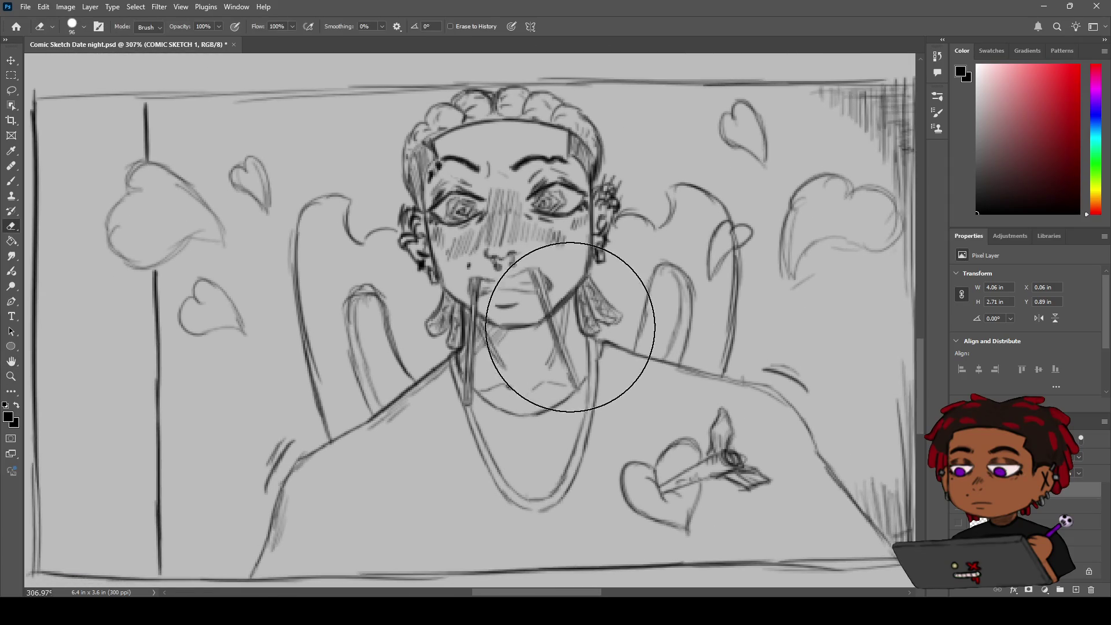
# Erase the faint neck strokes at size 14 and hatch the neck diagonally under the chin.
pyautogui.press('[')
pyautogui.press('[')
pyautogui.press('[')
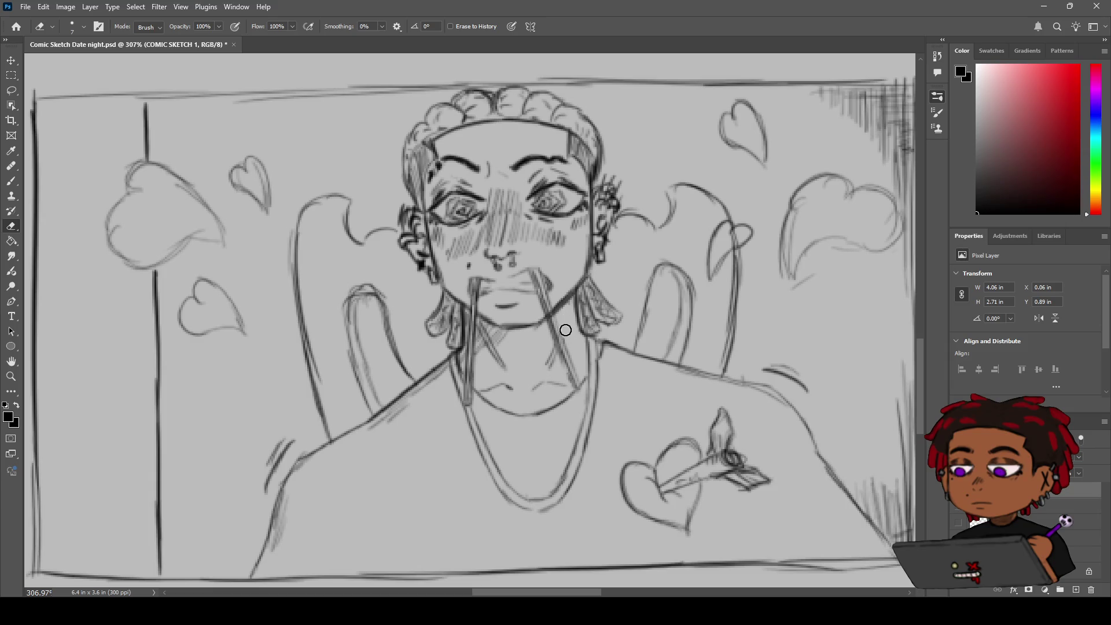
pyautogui.moveTo(500, 348)
pyautogui.mouseDown()
pyautogui.moveTo(506, 360)
pyautogui.moveTo(483, 325)
pyautogui.moveTo(509, 330)
pyautogui.moveTo(488, 330)
pyautogui.moveTo(500, 334)
pyautogui.mouseUp()
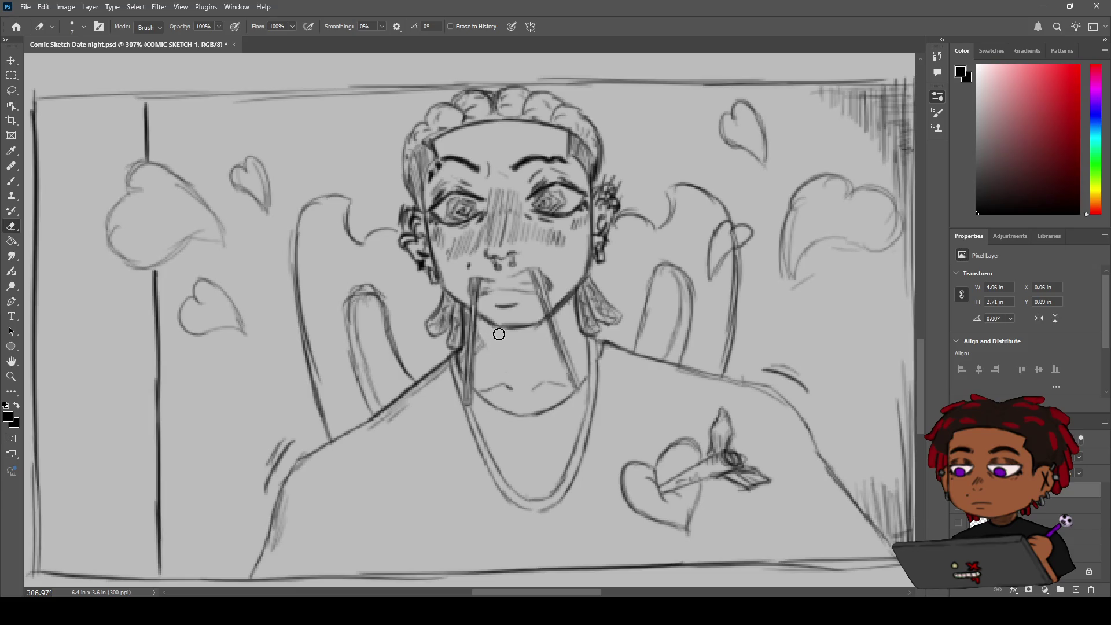
pyautogui.press('b')
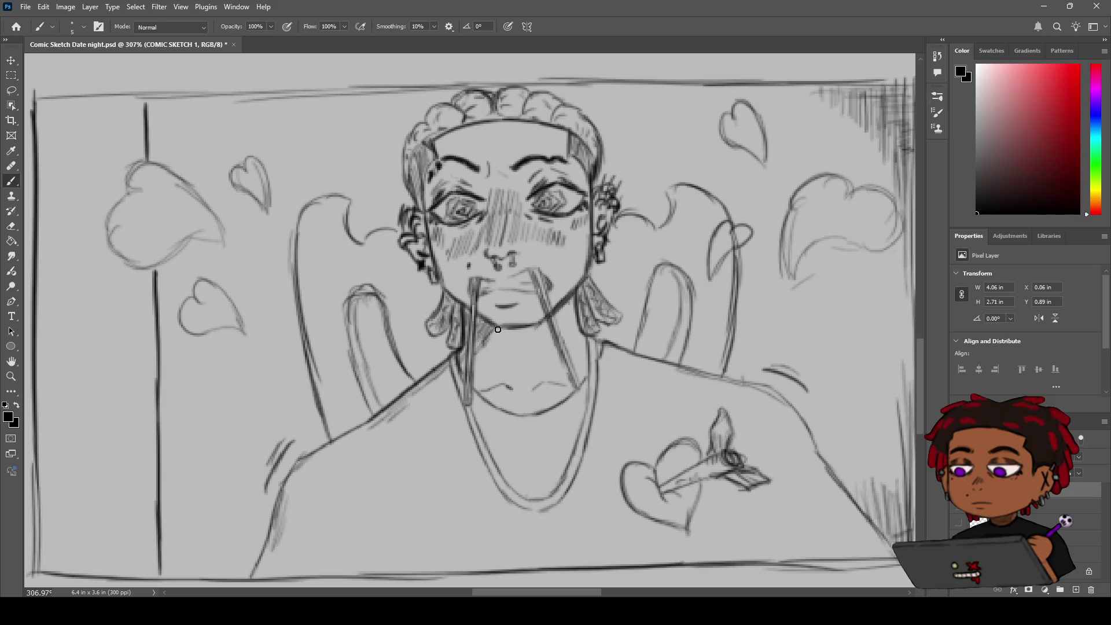
pyautogui.moveTo(490, 328); pyautogui.dragTo(507, 360)
pyautogui.press('z')
pyautogui.moveTo(553, 325)
pyautogui.mouseDown()
pyautogui.moveTo(538, 306)
pyautogui.moveTo(574, 282)
pyautogui.moveTo(601, 282)
pyautogui.mouseUp()
pyautogui.press('b')
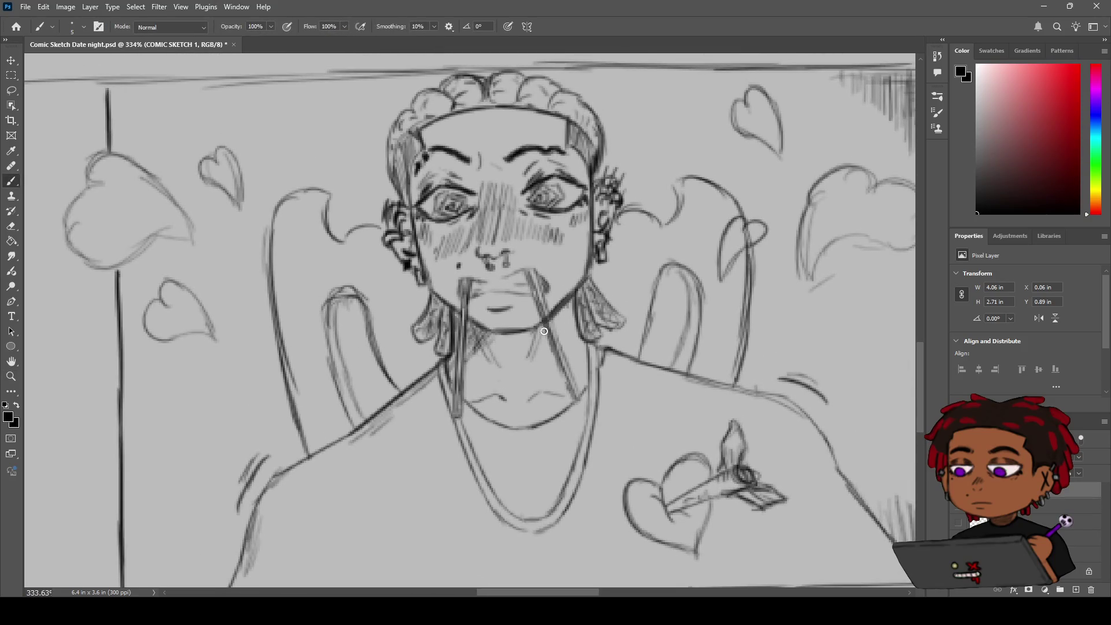
pyautogui.press('z')
pyautogui.moveTo(545, 327)
pyautogui.mouseDown()
pyautogui.moveTo(534, 317)
pyautogui.moveTo(509, 334)
pyautogui.moveTo(518, 327)
pyautogui.mouseUp()
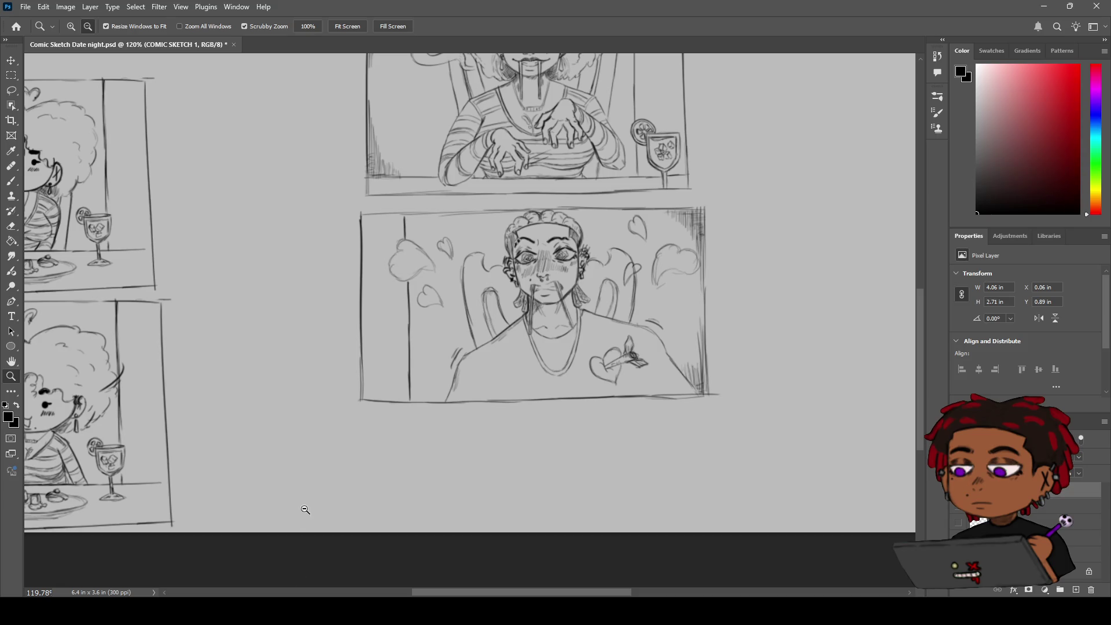
pyautogui.moveTo(383, 393)
pyautogui.mouseDown()
pyautogui.moveTo(335, 393)
pyautogui.moveTo(376, 394)
pyautogui.mouseUp()
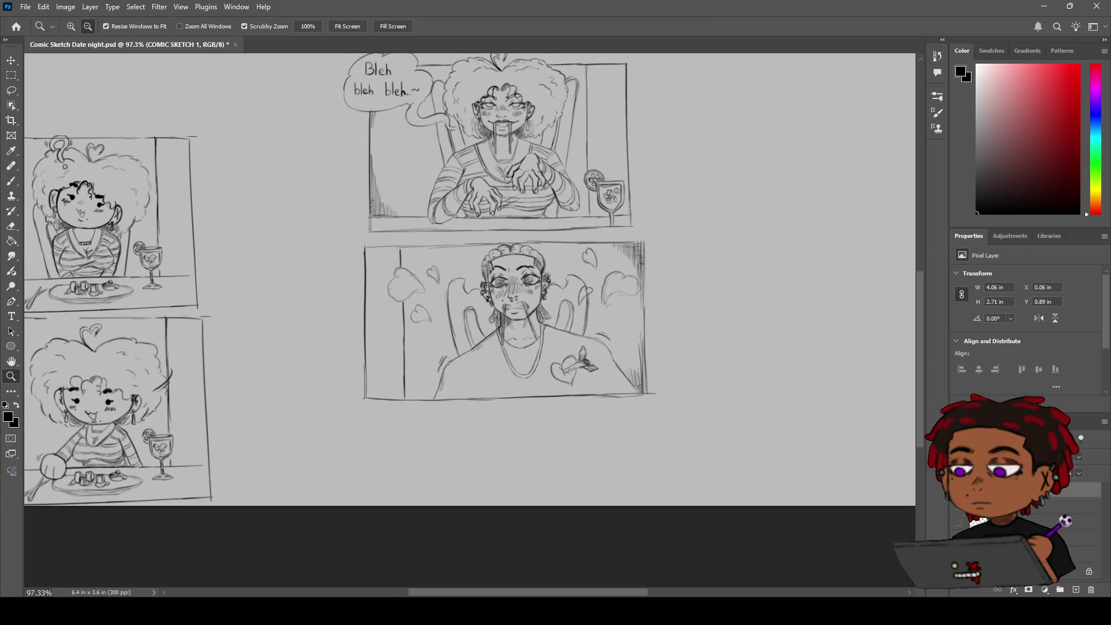
pyautogui.moveTo(541, 245)
pyautogui.mouseDown()
pyautogui.moveTo(486, 246)
pyautogui.moveTo(537, 248)
pyautogui.mouseUp()
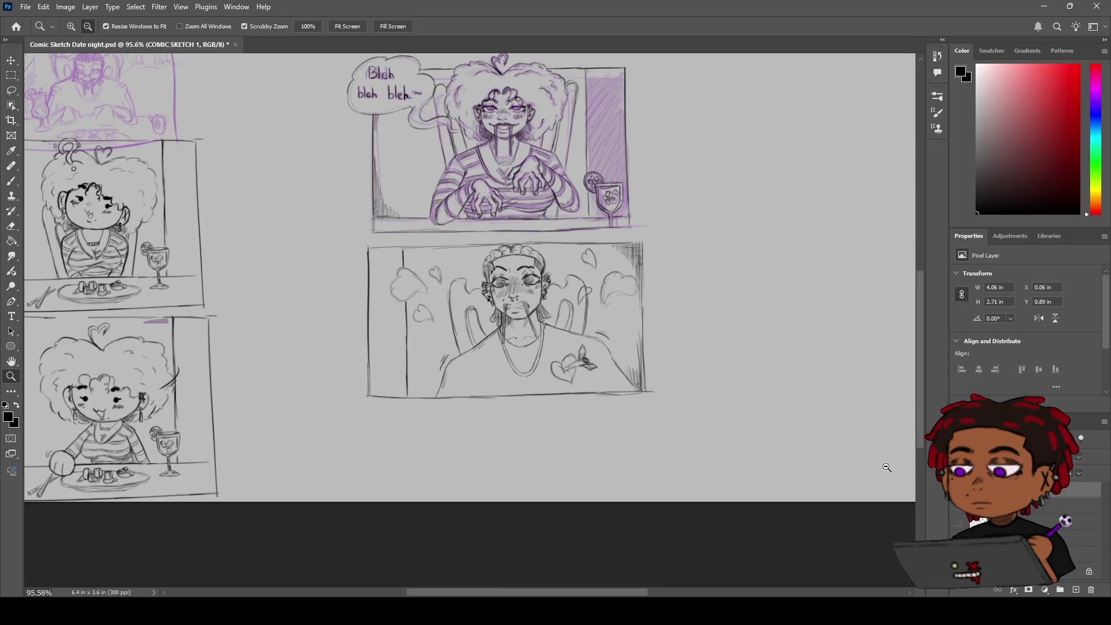
pyautogui.press('space')
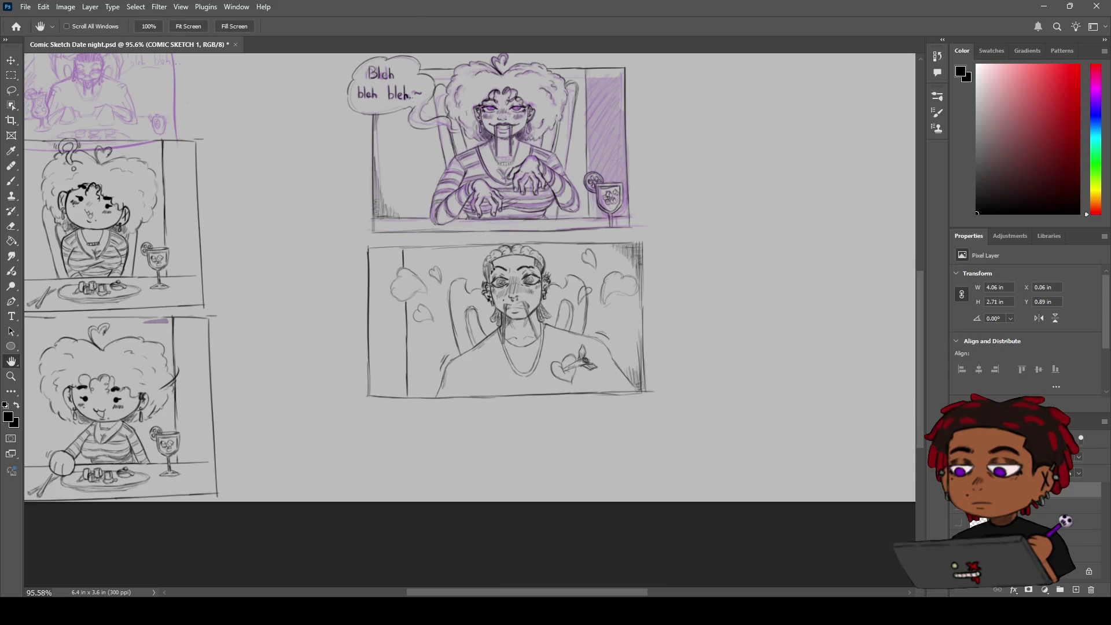
pyautogui.moveTo(408, 237)
pyautogui.mouseDown()
pyautogui.moveTo(521, 248)
pyautogui.moveTo(649, 303)
pyautogui.moveTo(578, 315)
pyautogui.mouseUp()
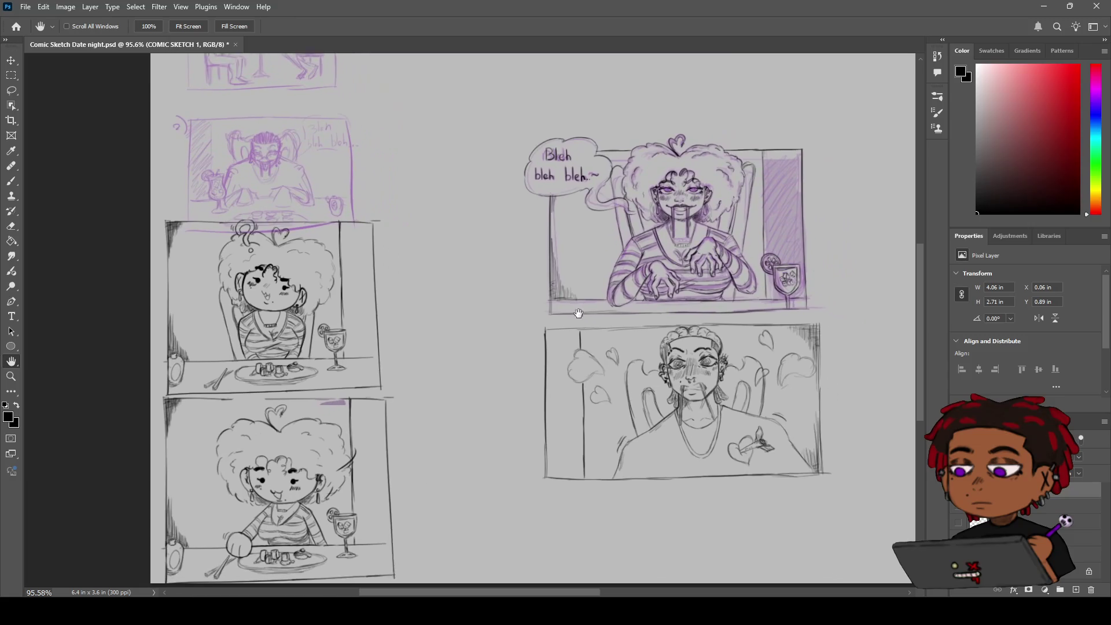
pyautogui.moveTo(473, 219)
pyautogui.mouseDown()
pyautogui.moveTo(487, 239)
pyautogui.moveTo(572, 266)
pyautogui.moveTo(573, 307)
pyautogui.moveTo(523, 258)
pyautogui.moveTo(541, 259)
pyautogui.mouseUp()
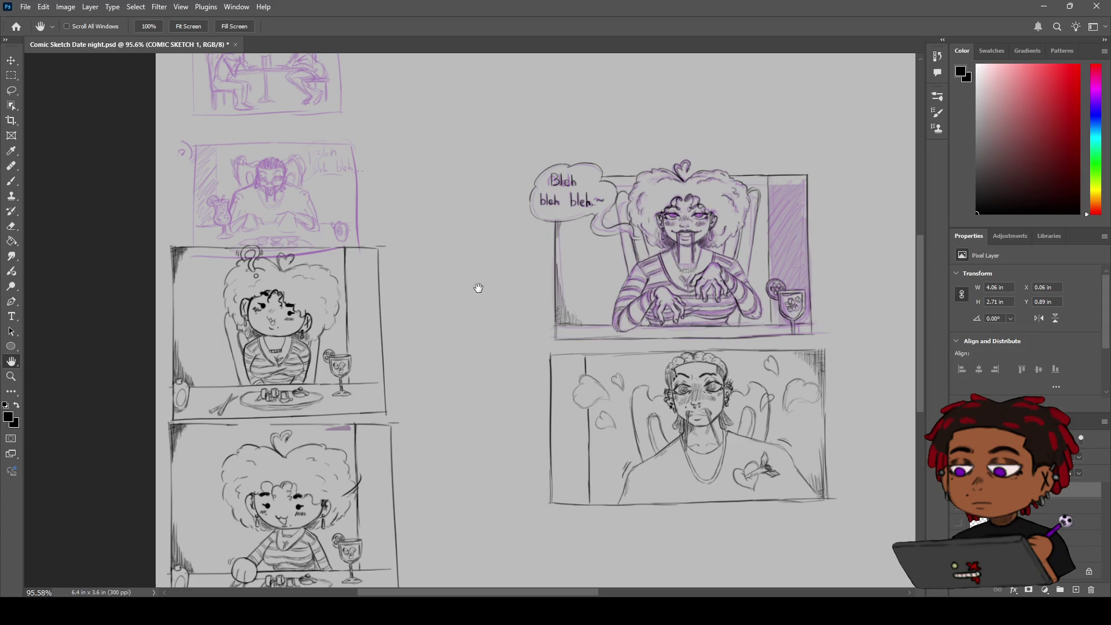
pyautogui.moveTo(471, 334); pyautogui.dragTo(529, 414)
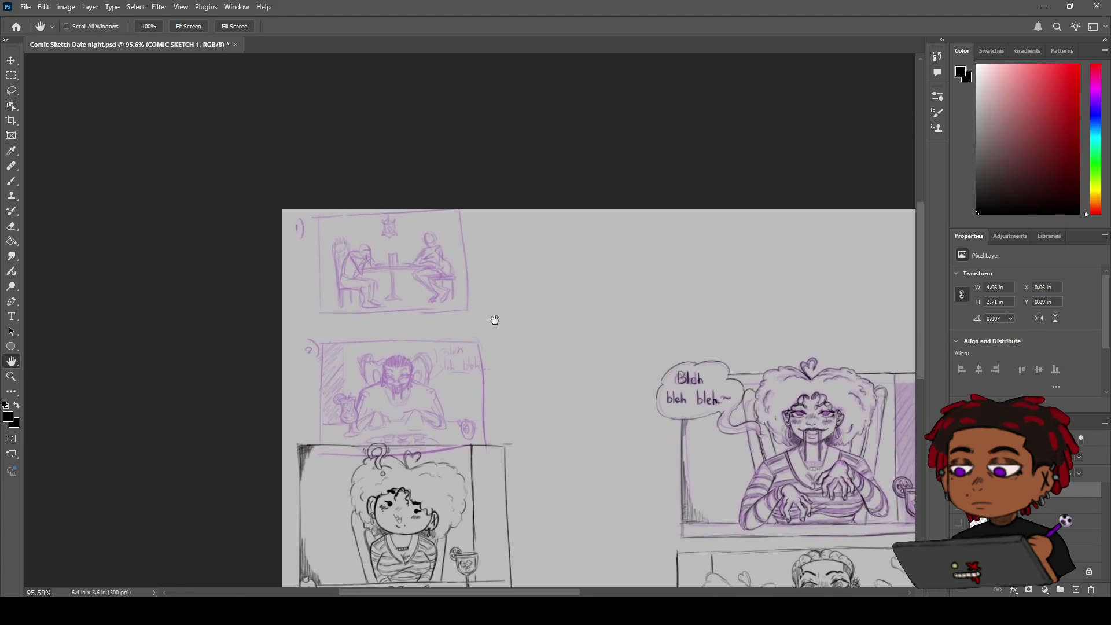
pyautogui.scroll(-5, 502, 315)
pyautogui.moveTo(501, 314)
pyautogui.mouseDown()
pyautogui.moveTo(372, 390)
pyautogui.moveTo(95, 336)
pyautogui.moveTo(226, 372)
pyautogui.moveTo(404, 367)
pyautogui.mouseUp()
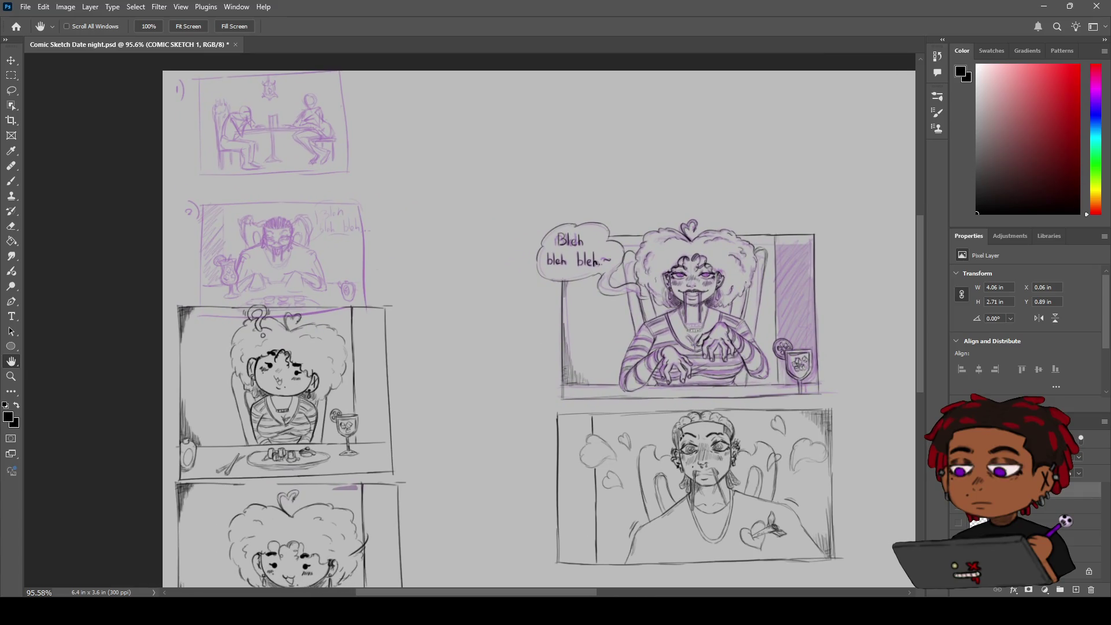
pyautogui.click(1082, 538)
pyautogui.press('m')
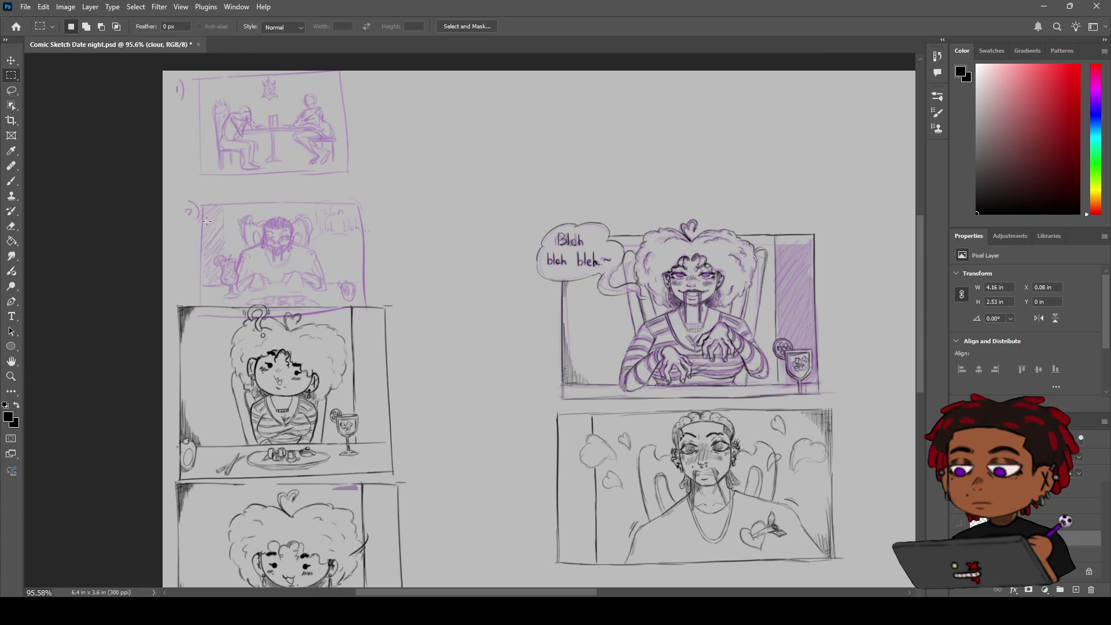
# Select the panel 2 thumbnail and move it to the empty top-right of the page.
pyautogui.moveTo(164, 181); pyautogui.dragTo(403, 331)
pyautogui.press('v')
pyautogui.moveTo(313, 248)
pyautogui.mouseDown()
pyautogui.moveTo(822, 166)
pyautogui.moveTo(865, 134)
pyautogui.mouseUp()
pyautogui.press('h')
pyautogui.moveTo(653, 193)
pyautogui.mouseDown()
pyautogui.moveTo(265, 218)
pyautogui.moveTo(220, 173)
pyautogui.mouseUp()
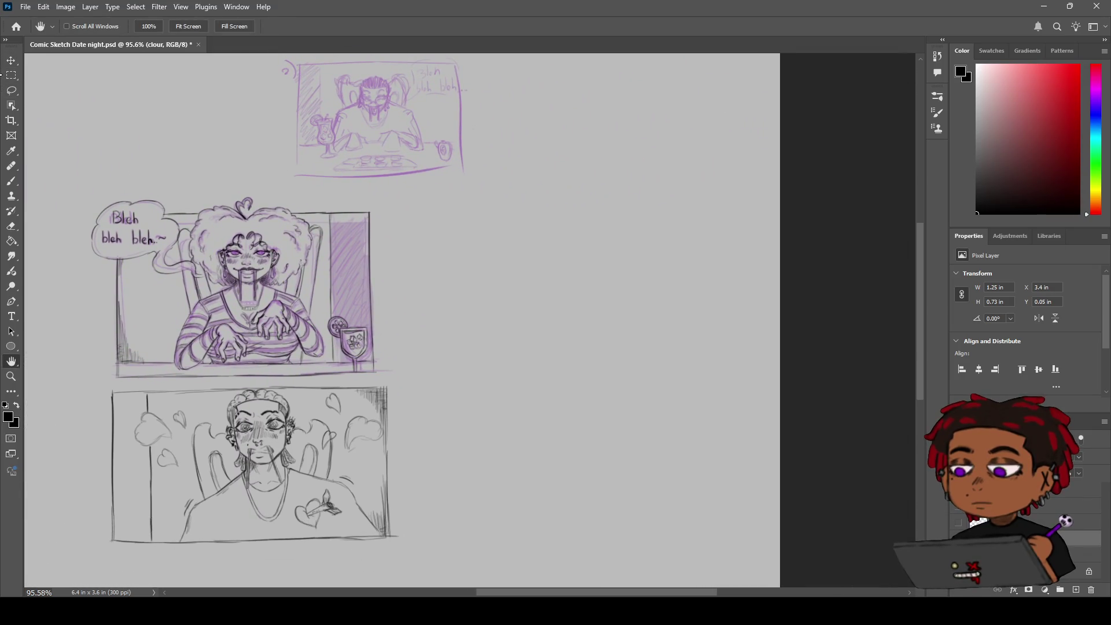
pyautogui.press('m')
pyautogui.moveTo(254, 187)
pyautogui.mouseDown()
pyautogui.moveTo(339, 174)
pyautogui.moveTo(512, 53)
pyautogui.moveTo(517, 136)
pyautogui.mouseUp()
pyautogui.press('v')
pyautogui.moveTo(385, 203)
pyautogui.mouseDown()
pyautogui.moveTo(578, 254)
pyautogui.moveTo(526, 208)
pyautogui.moveTo(644, 280)
pyautogui.moveTo(731, 364)
pyautogui.mouseUp()
pyautogui.moveTo(596, 227)
pyautogui.mouseDown()
pyautogui.moveTo(396, 344)
pyautogui.moveTo(250, 357)
pyautogui.moveTo(502, 225)
pyautogui.moveTo(600, 214)
pyautogui.mouseUp()
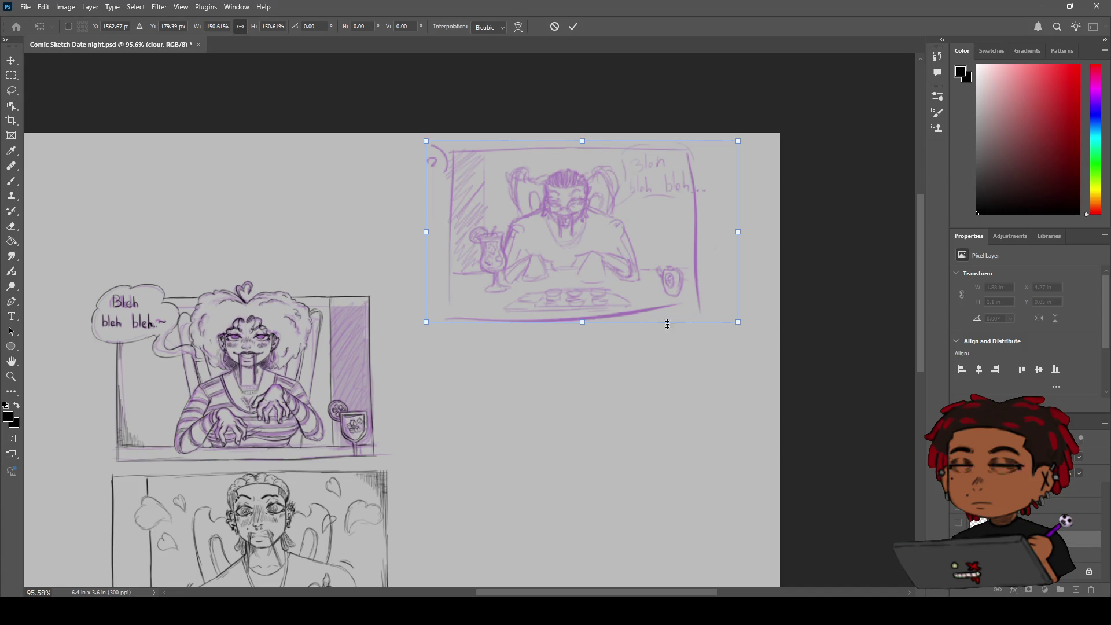
# Scale the thumbnail to about 147%, then reselect it and nudge it higher into place.
pyautogui.moveTo(739, 324); pyautogui.dragTo(763, 348)
pyautogui.moveTo(758, 346); pyautogui.dragTo(742, 326)
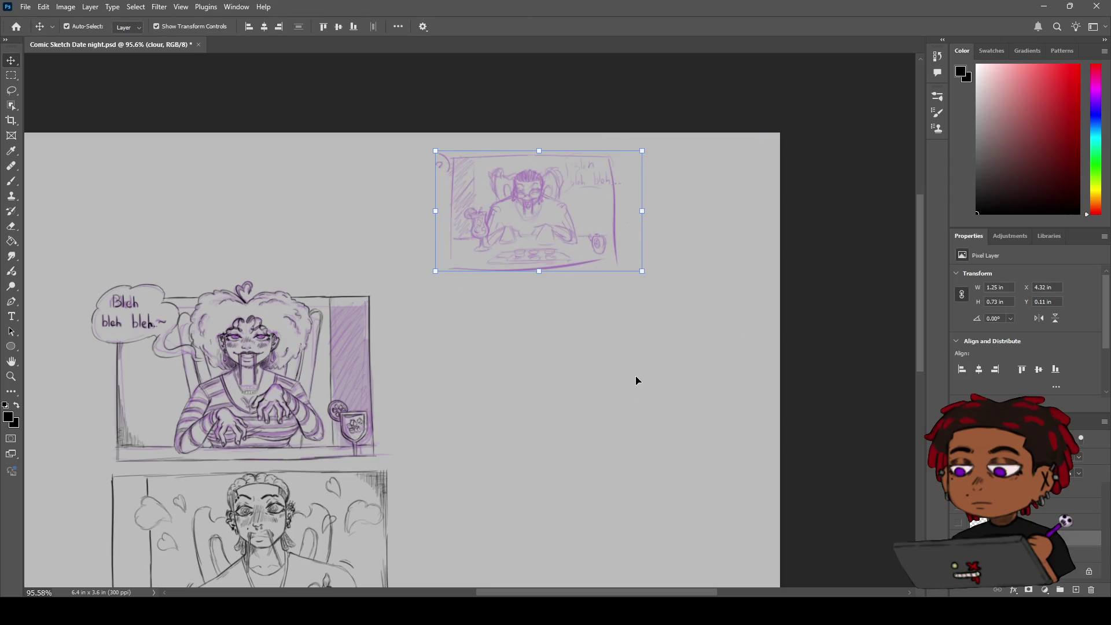
pyautogui.moveTo(643, 272); pyautogui.dragTo(741, 354)
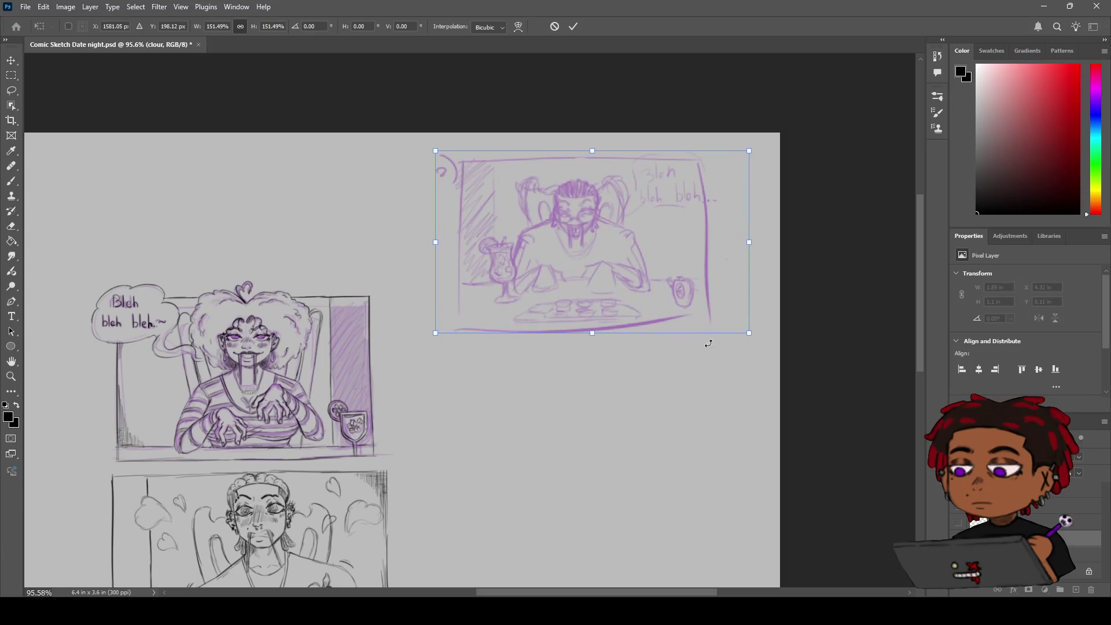
pyautogui.press('Return')
pyautogui.press('h')
pyautogui.moveTo(551, 342)
pyautogui.mouseDown()
pyautogui.moveTo(565, 283)
pyautogui.moveTo(604, 262)
pyautogui.moveTo(637, 280)
pyautogui.moveTo(642, 297)
pyautogui.mouseUp()
pyautogui.press('v')
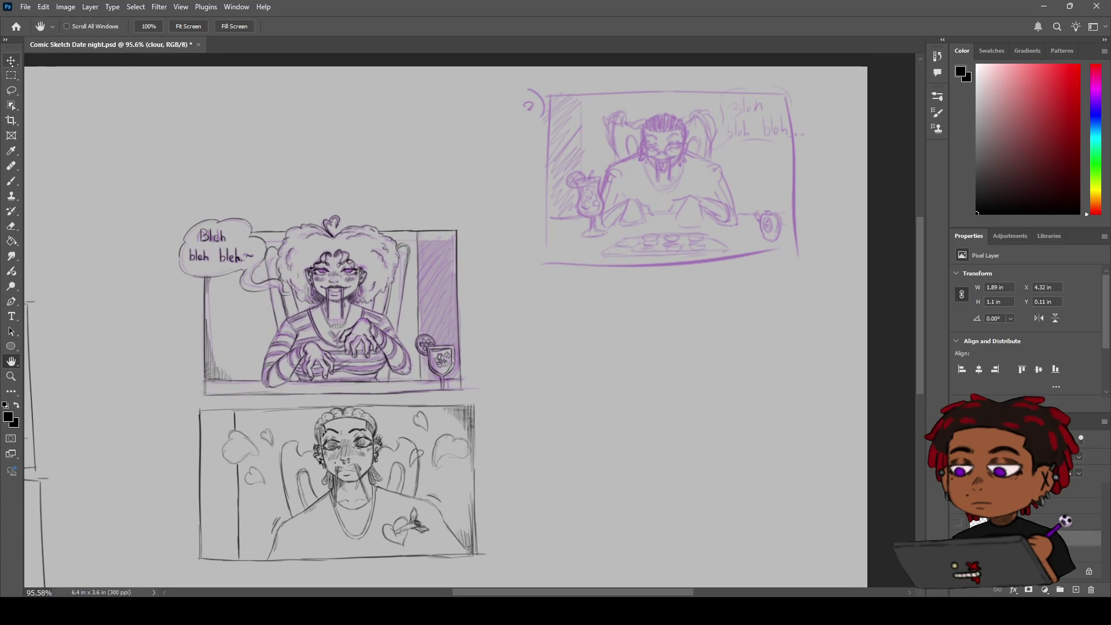
pyautogui.moveTo(648, 192); pyautogui.dragTo(524, 288)
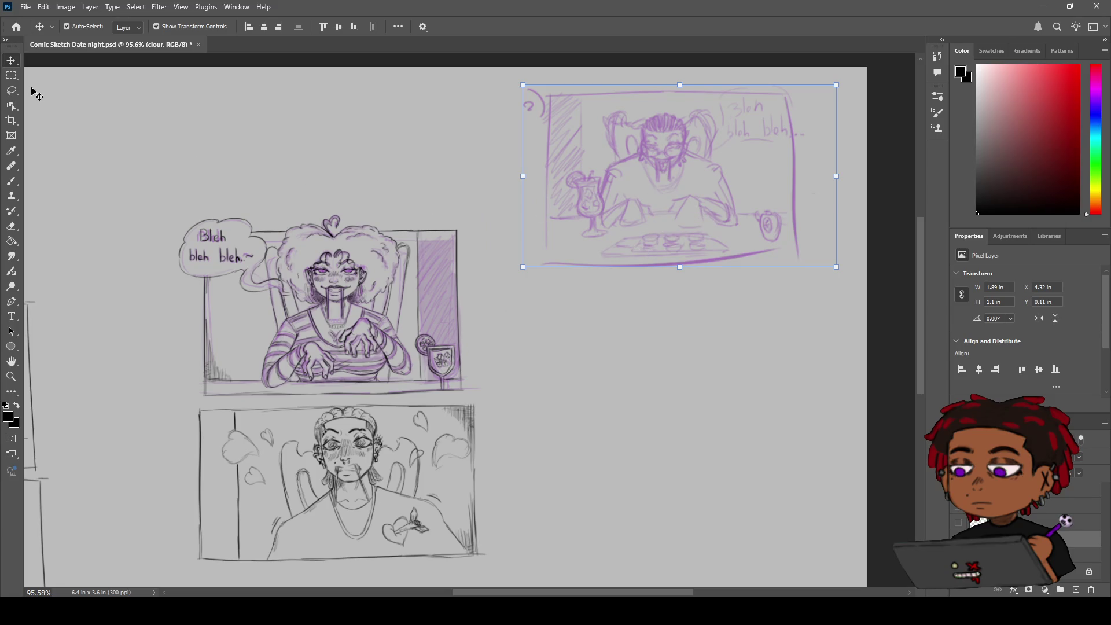
pyautogui.moveTo(662, 162)
pyautogui.mouseDown()
pyautogui.moveTo(623, 185)
pyautogui.moveTo(663, 160)
pyautogui.moveTo(640, 198)
pyautogui.moveTo(671, 147)
pyautogui.moveTo(636, 151)
pyautogui.mouseUp()
pyautogui.press('m')
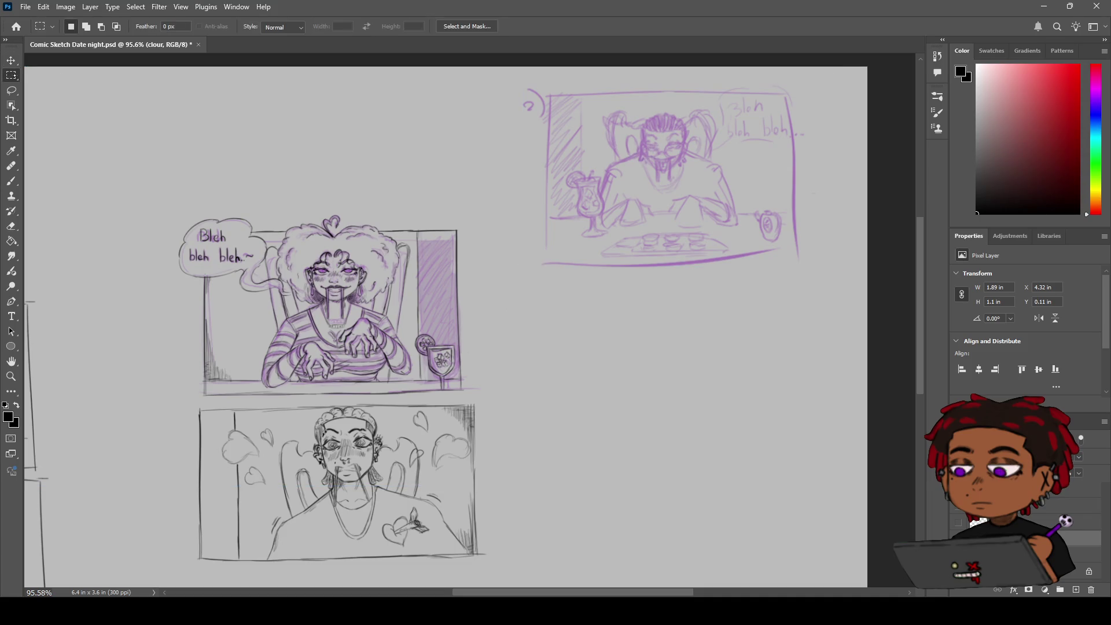
pyautogui.moveTo(497, 80)
pyautogui.mouseDown()
pyautogui.moveTo(826, 302)
pyautogui.moveTo(845, 293)
pyautogui.moveTo(833, 275)
pyautogui.mouseUp()
pyautogui.press('v')
pyautogui.moveTo(657, 137)
pyautogui.mouseDown()
pyautogui.moveTo(665, 124)
pyautogui.moveTo(320, 265)
pyautogui.moveTo(317, 437)
pyautogui.moveTo(335, 361)
pyautogui.moveTo(300, 274)
pyautogui.moveTo(672, 109)
pyautogui.mouseUp()
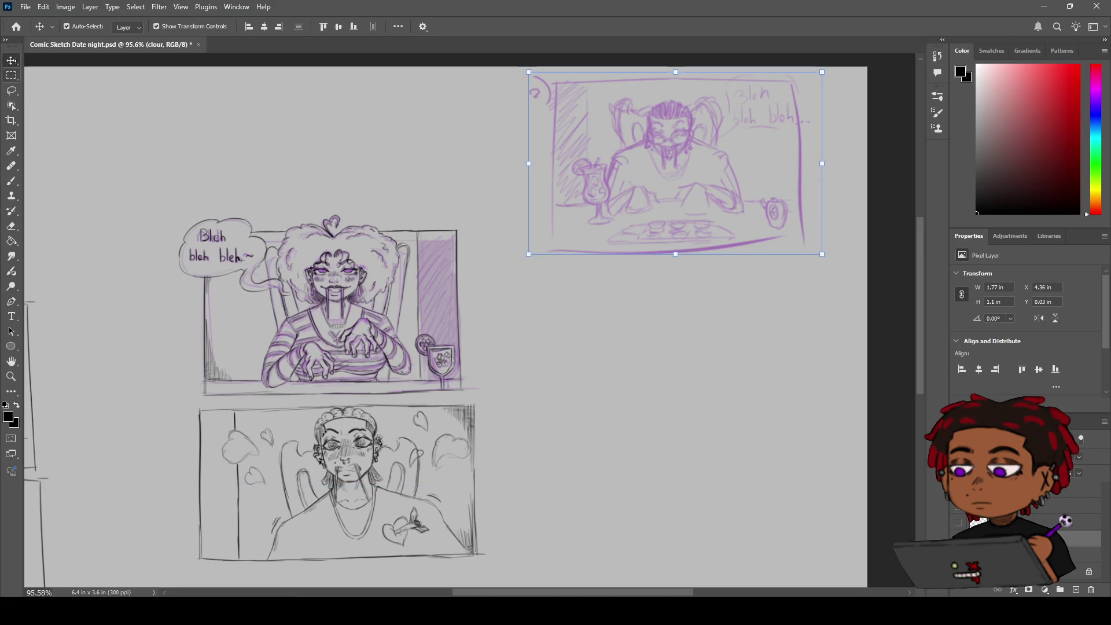
# Make COMIC SKETCH 1 the active layer and pick black as the brush colour.
pyautogui.press('h')
pyautogui.moveTo(567, 288); pyautogui.dragTo(464, 325)
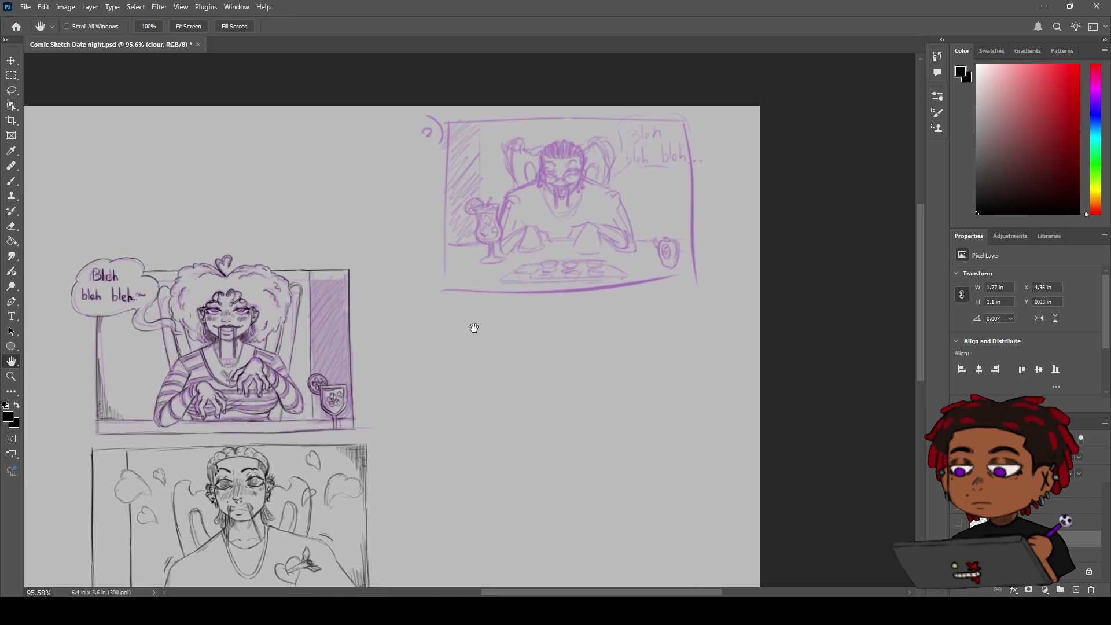
pyautogui.click(1082, 490)
pyautogui.moveTo(518, 223); pyautogui.dragTo(505, 245)
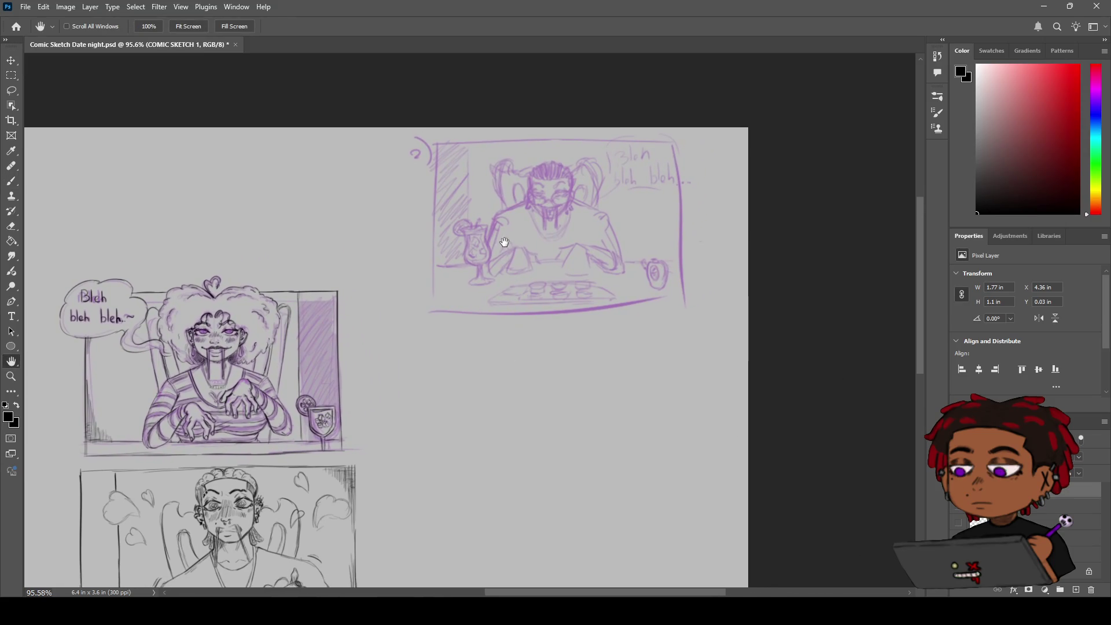
pyautogui.press('z')
pyautogui.scroll(3, 503, 232)
pyautogui.press('b')
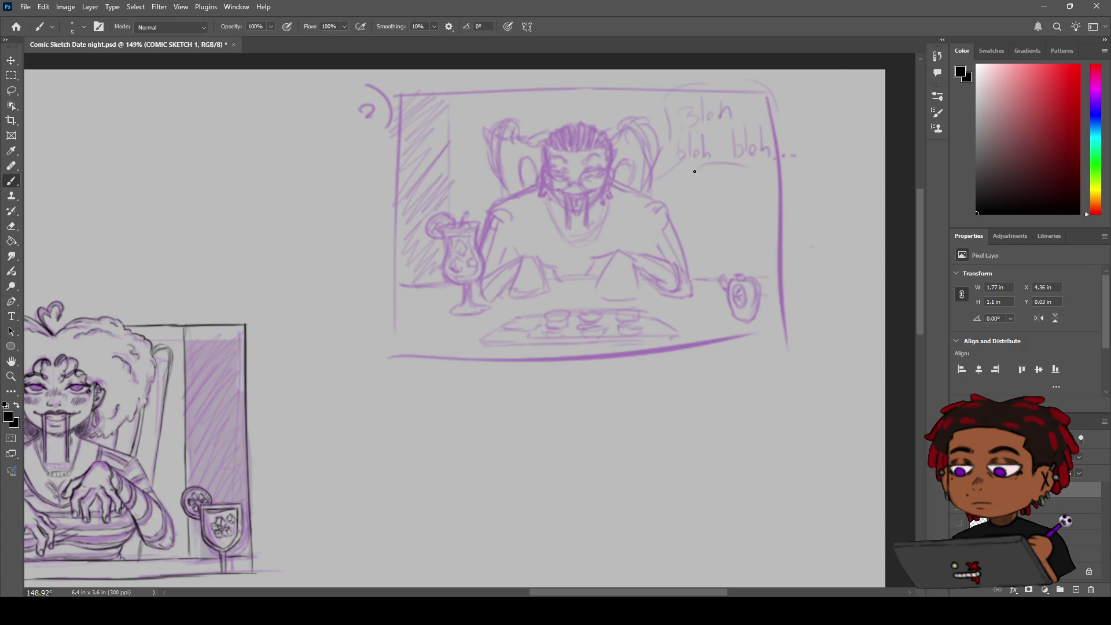
pyautogui.click(1079, 213)
# Switch to the 'clour' layer and undo the thumbnail's move and enlargement.
pyautogui.press('z')
pyautogui.moveTo(689, 441)
pyautogui.mouseDown()
pyautogui.moveTo(635, 441)
pyautogui.moveTo(662, 426)
pyautogui.mouseUp()
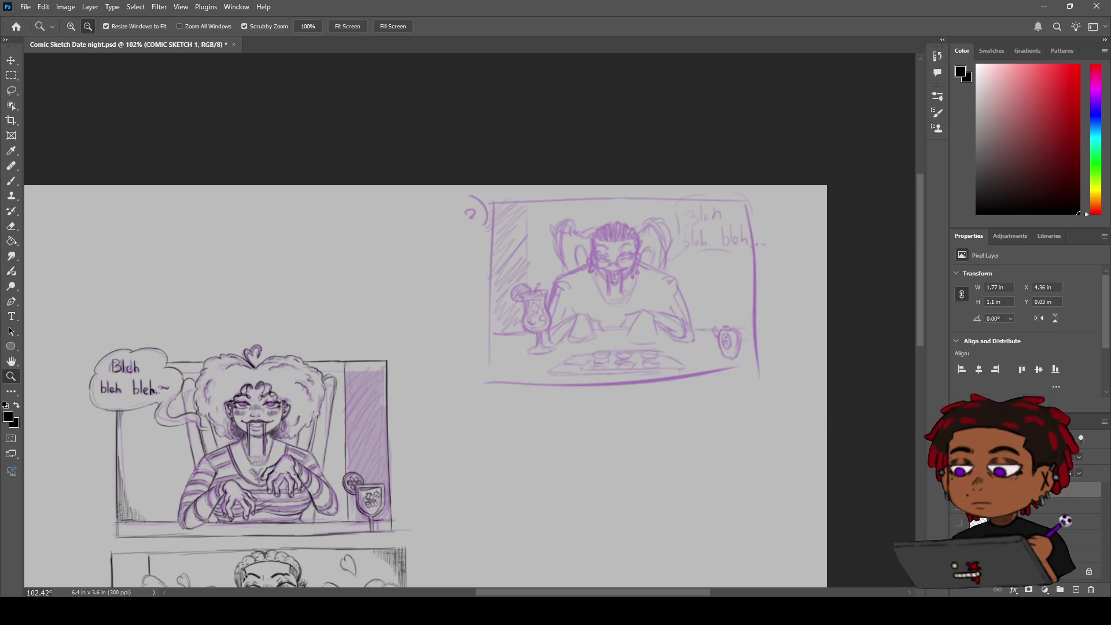
pyautogui.click(1076, 538)
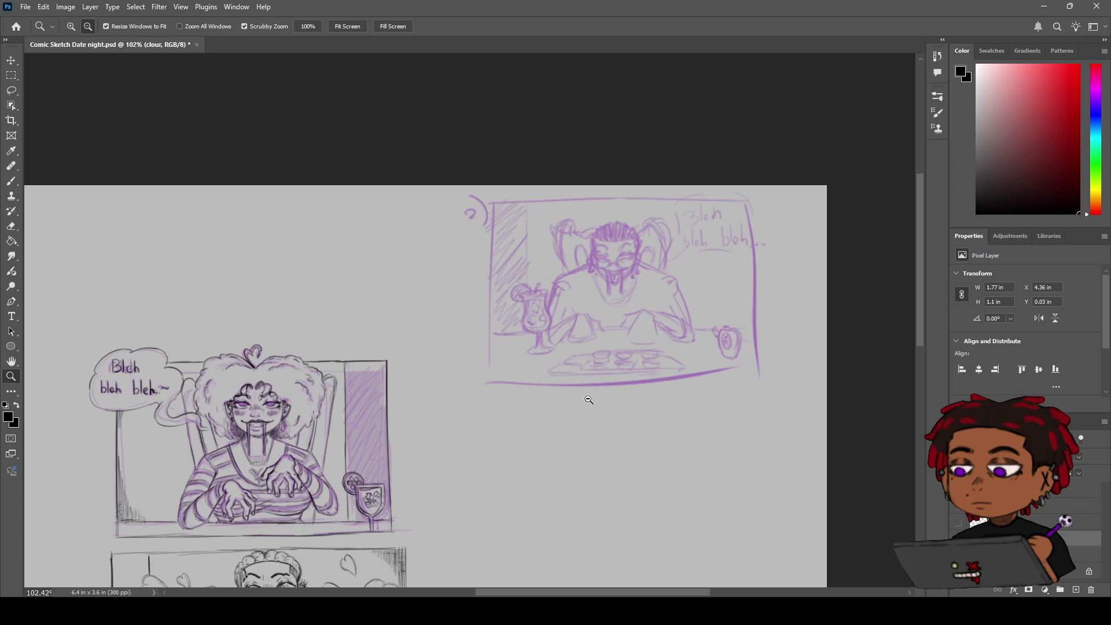
pyautogui.press('h')
pyautogui.moveTo(585, 404)
pyautogui.mouseDown()
pyautogui.moveTo(598, 367)
pyautogui.moveTo(714, 305)
pyautogui.moveTo(603, 347)
pyautogui.mouseUp()
pyautogui.hotkey('ctrl', 'z')
pyautogui.hotkey('ctrl', 'z')
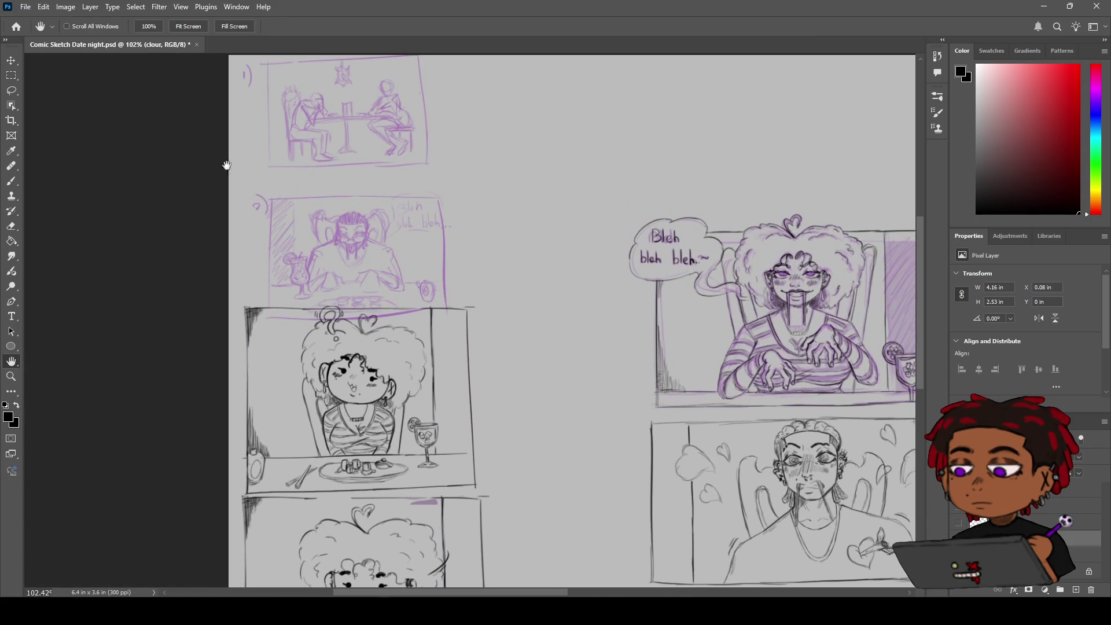
# Discard a test stroke, then on the 'clour' layer marquee the left-column panel 2 thumbnail.
pyautogui.press('b')
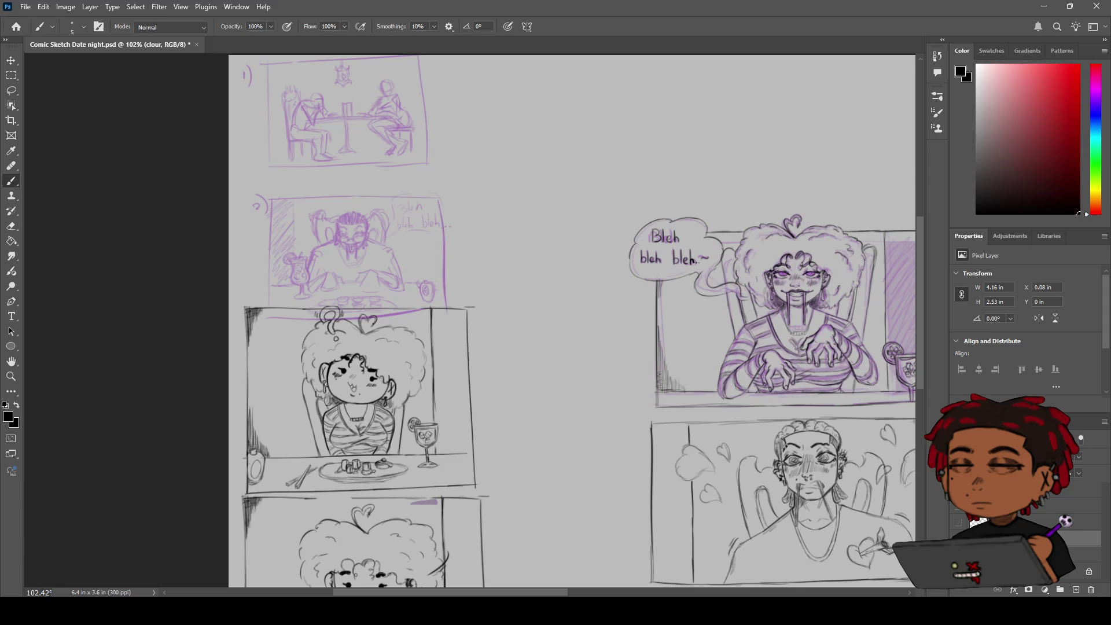
pyautogui.click(1070, 489)
pyautogui.moveTo(519, 182); pyautogui.dragTo(546, 231)
pyautogui.hotkey('ctrl', 'z')
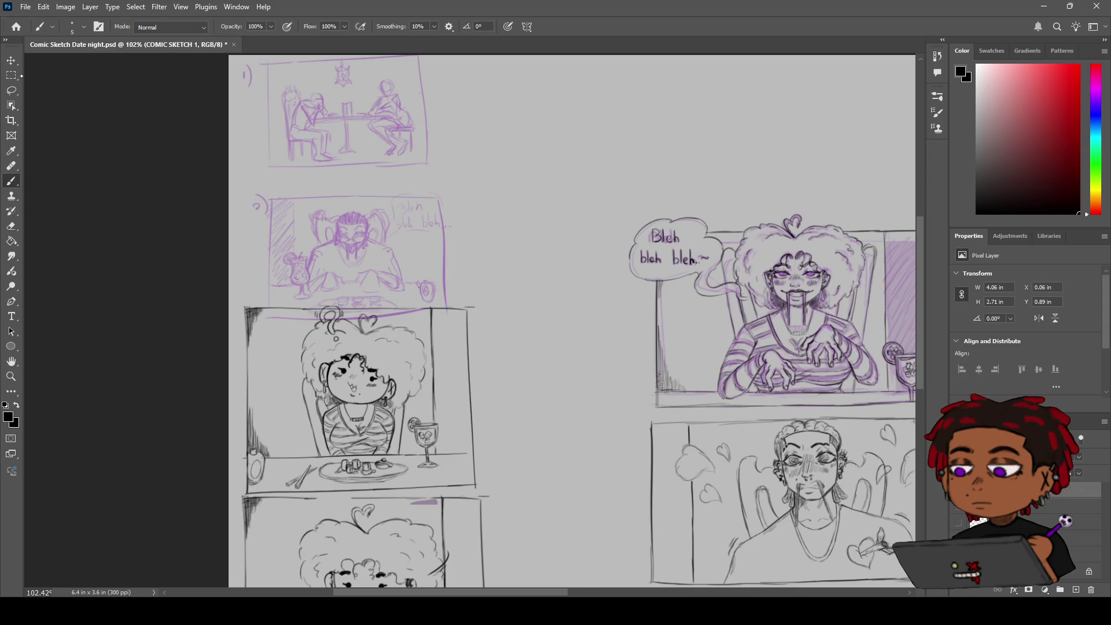
pyautogui.click(1082, 538)
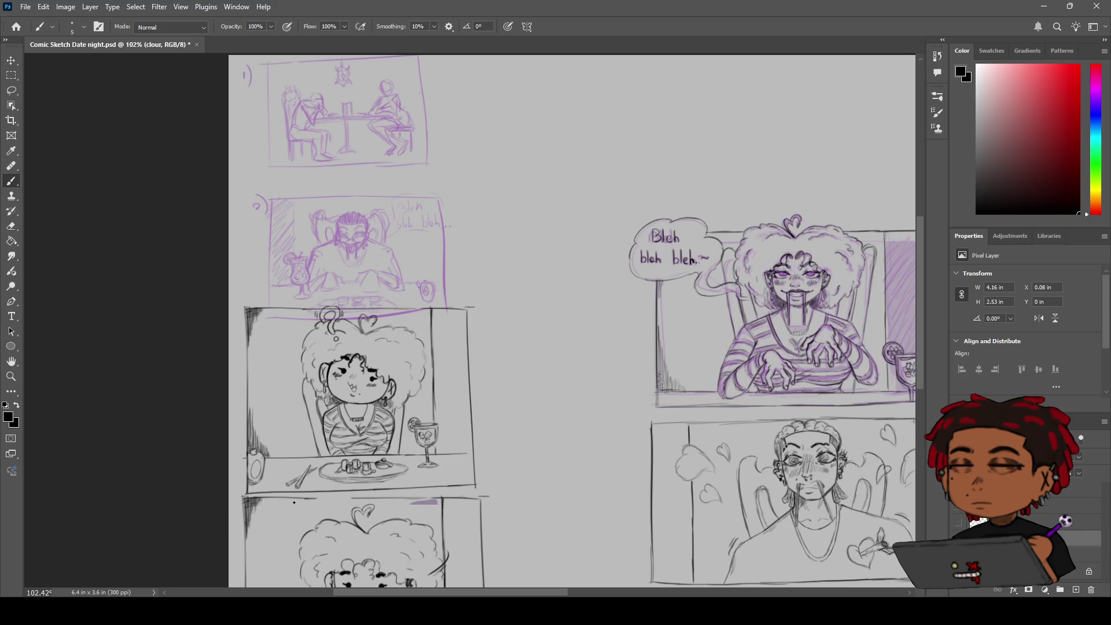
pyautogui.press('m')
pyautogui.moveTo(243, 189)
pyautogui.mouseDown()
pyautogui.moveTo(491, 331)
pyautogui.moveTo(475, 330)
pyautogui.mouseUp()
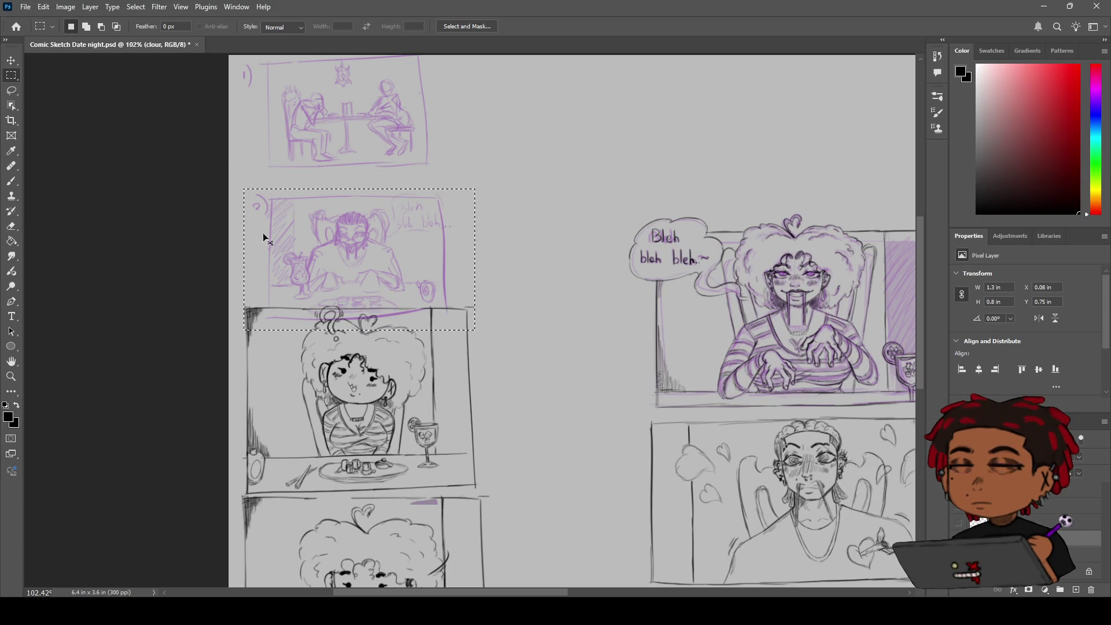
pyautogui.hotkey('ctrl', 'j')
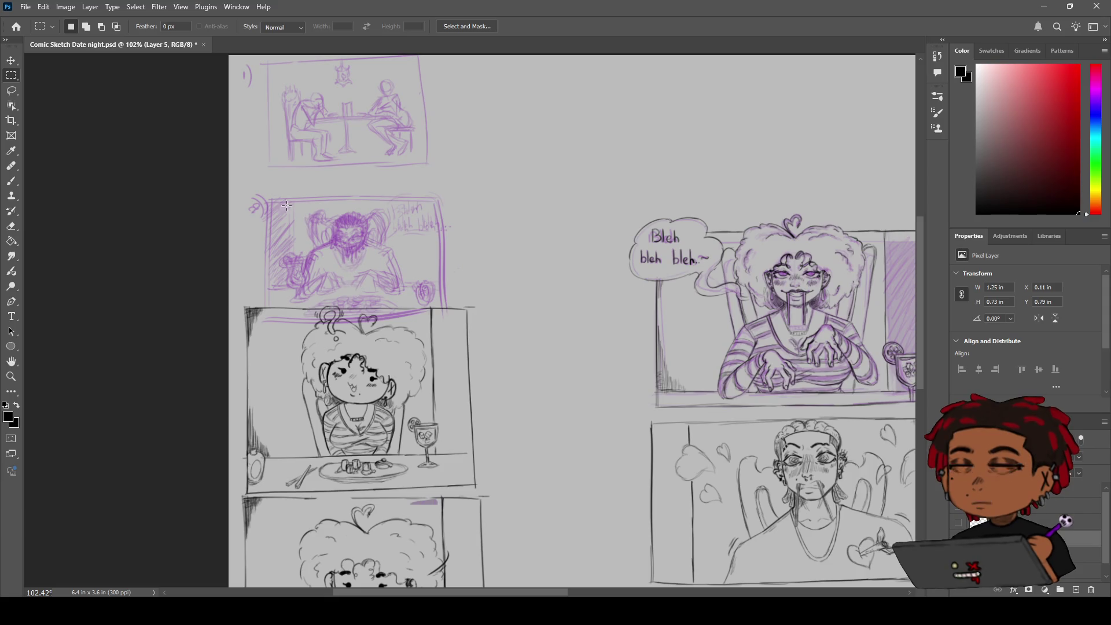
pyautogui.press('v')
pyautogui.moveTo(350, 246)
pyautogui.mouseDown()
pyautogui.moveTo(492, 193)
pyautogui.moveTo(470, 196)
pyautogui.mouseUp()
pyautogui.hotkey('ctrl', 'z')
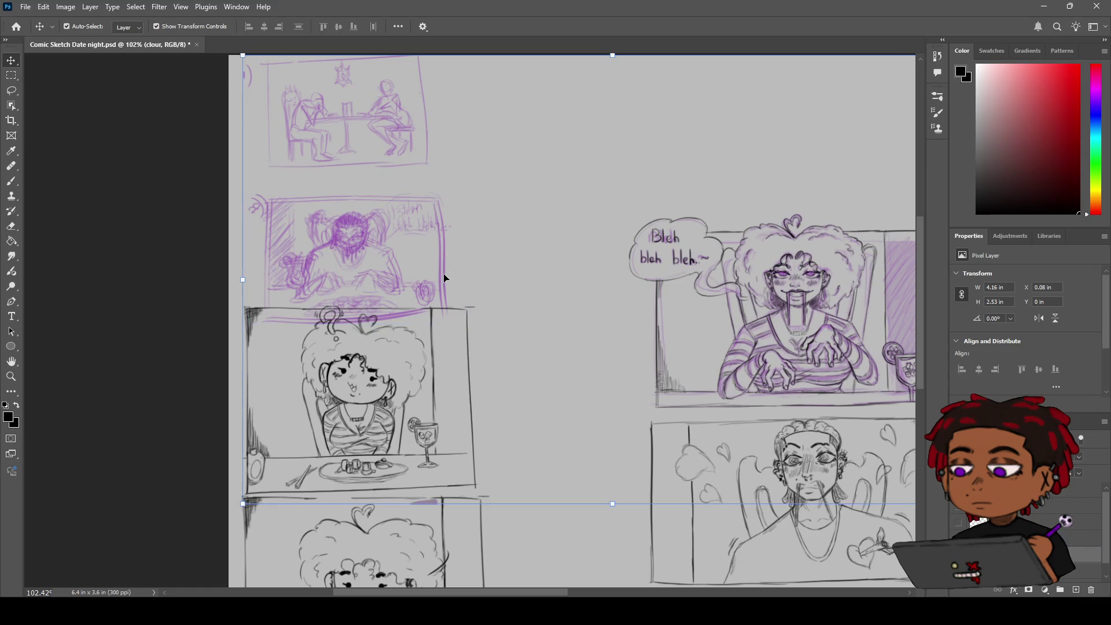
pyautogui.moveTo(451, 273)
pyautogui.mouseDown()
pyautogui.moveTo(495, 260)
pyautogui.moveTo(503, 197)
pyautogui.mouseUp()
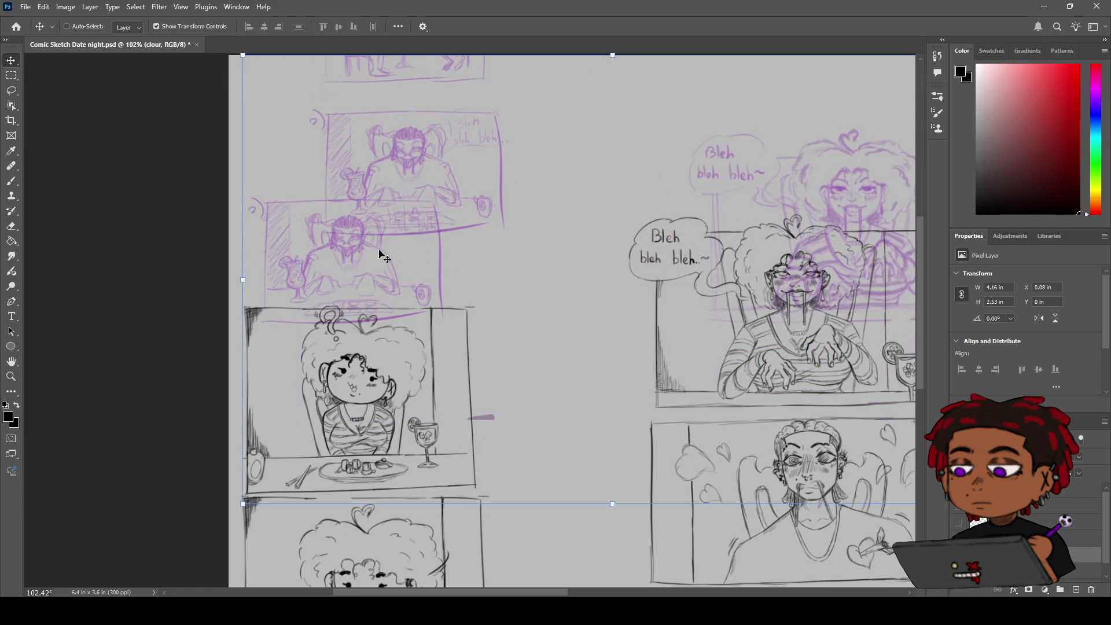
pyautogui.hotkey('ctrl', 'z')
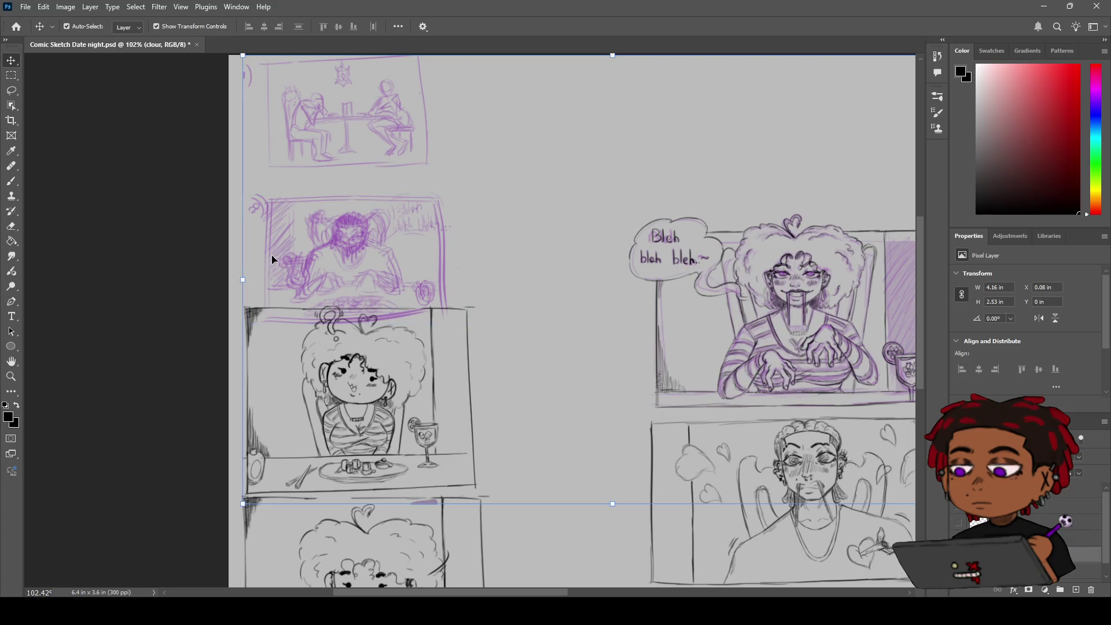
pyautogui.click(272, 256)
pyautogui.moveTo(293, 252); pyautogui.dragTo(304, 262)
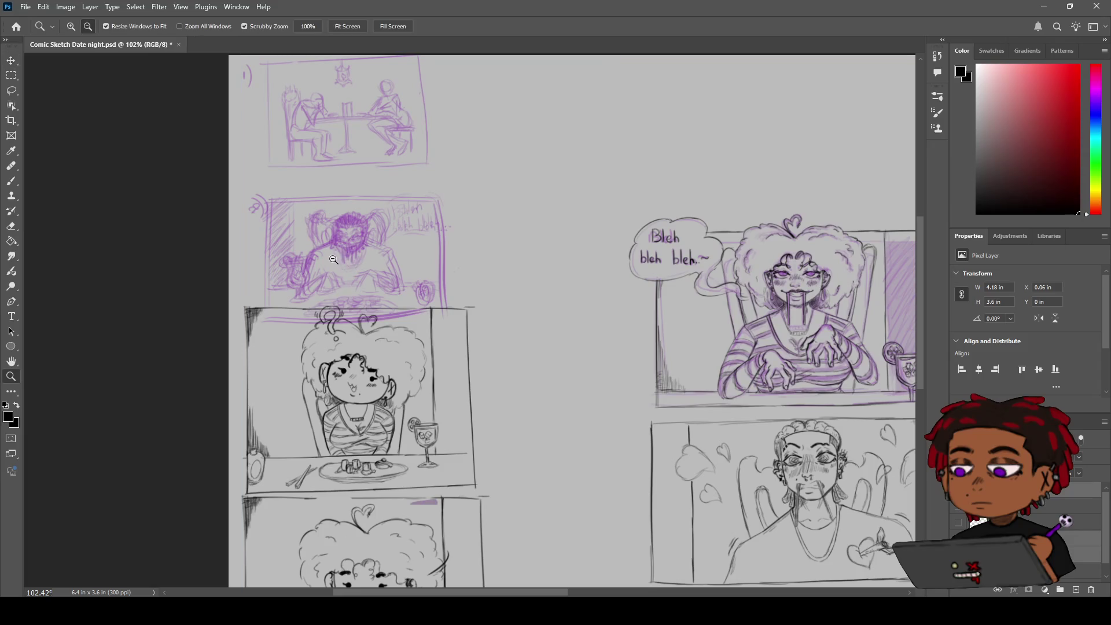
pyautogui.press('z')
pyautogui.moveTo(331, 260); pyautogui.dragTo(354, 249)
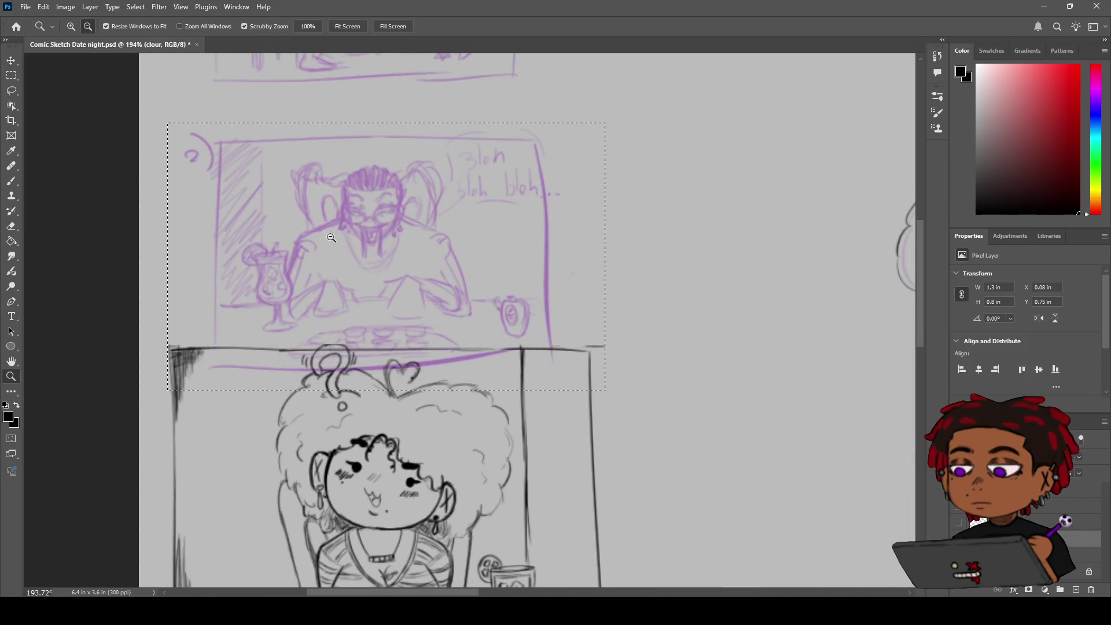
pyautogui.keyDown('ctrl'); pyautogui.click(226, 230); pyautogui.keyUp('ctrl')
pyautogui.press('v')
pyautogui.click(210, 230)
pyautogui.click(209, 237)
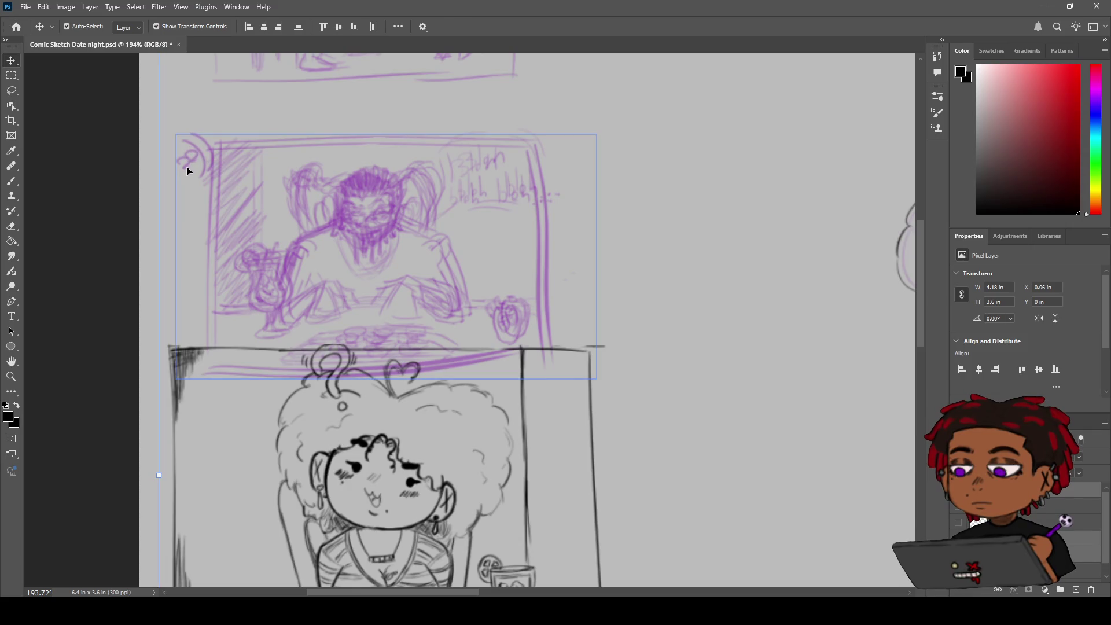
pyautogui.moveTo(209, 173); pyautogui.dragTo(236, 168)
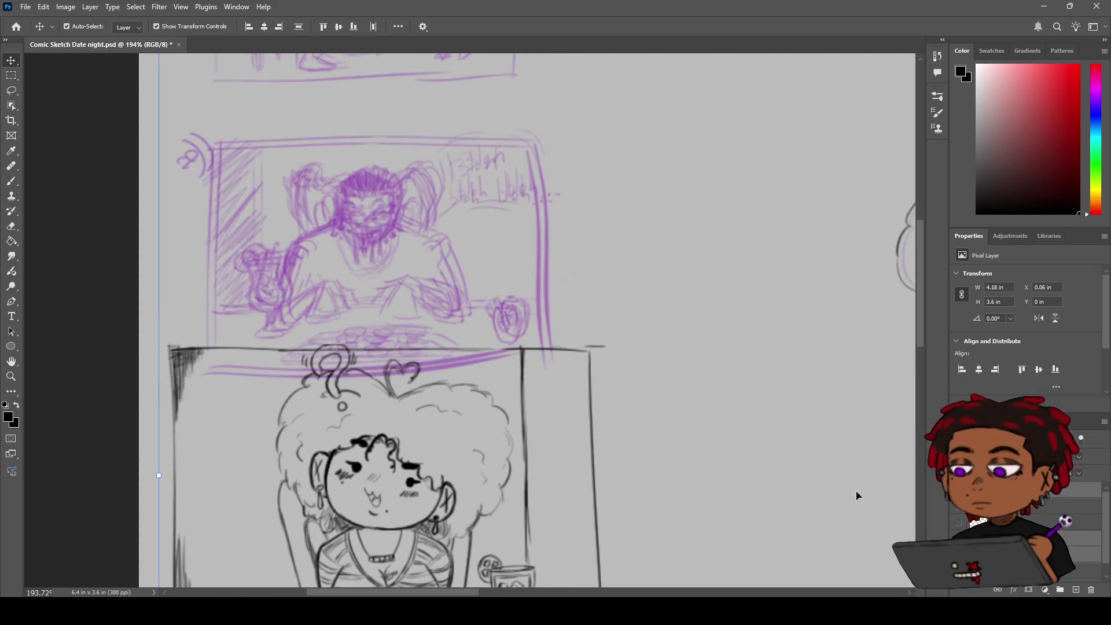
pyautogui.click(236, 169)
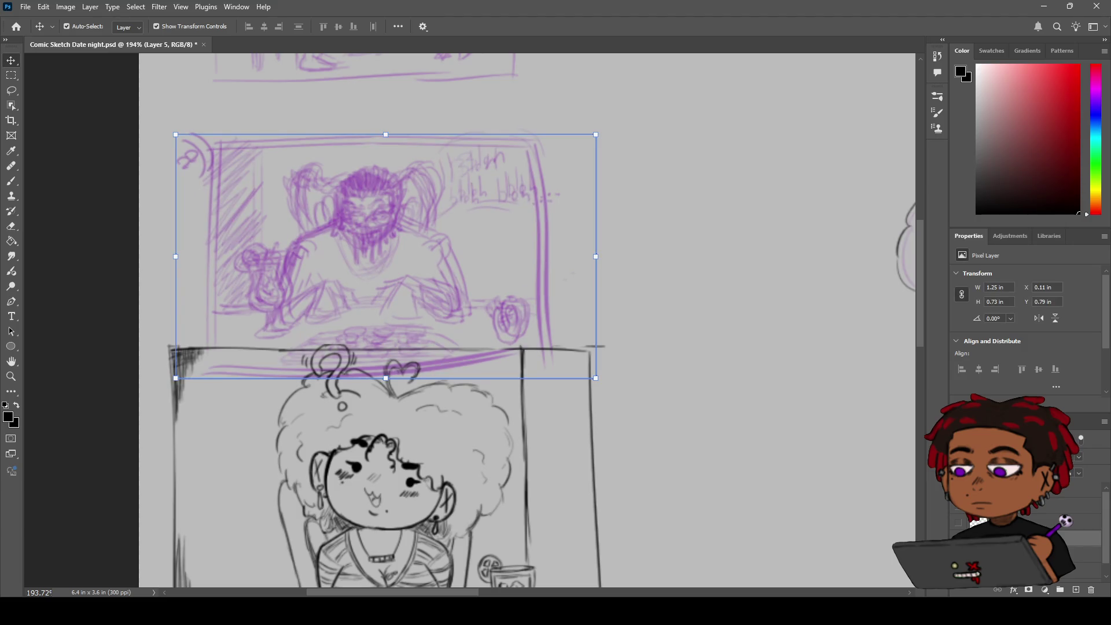
pyautogui.moveTo(552, 169); pyautogui.dragTo(602, 154)
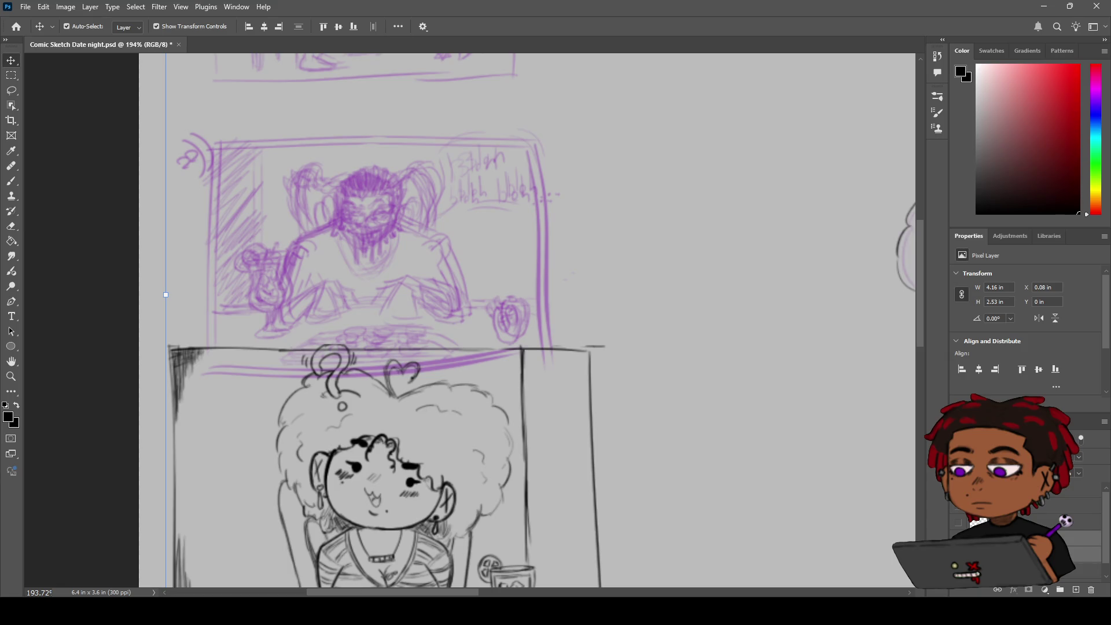
pyautogui.moveTo(545, 280)
pyautogui.mouseDown()
pyautogui.moveTo(593, 267)
pyautogui.moveTo(570, 266)
pyautogui.mouseUp()
pyautogui.hotkey('ctrl', 'z')
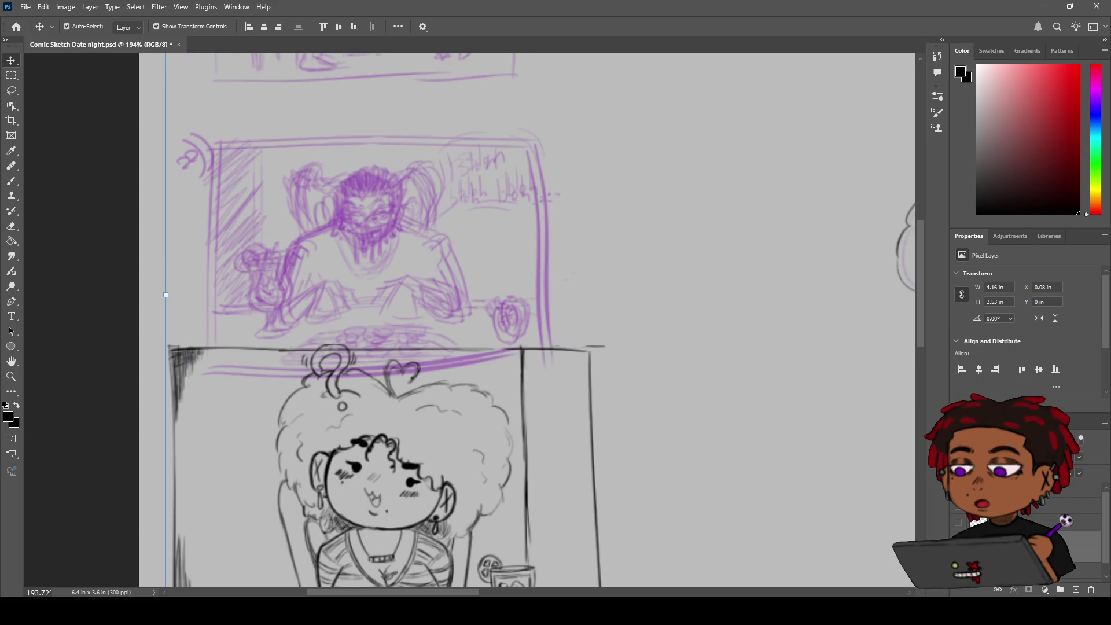
pyautogui.click(207, 155)
pyautogui.scroll(-5, 189, 191)
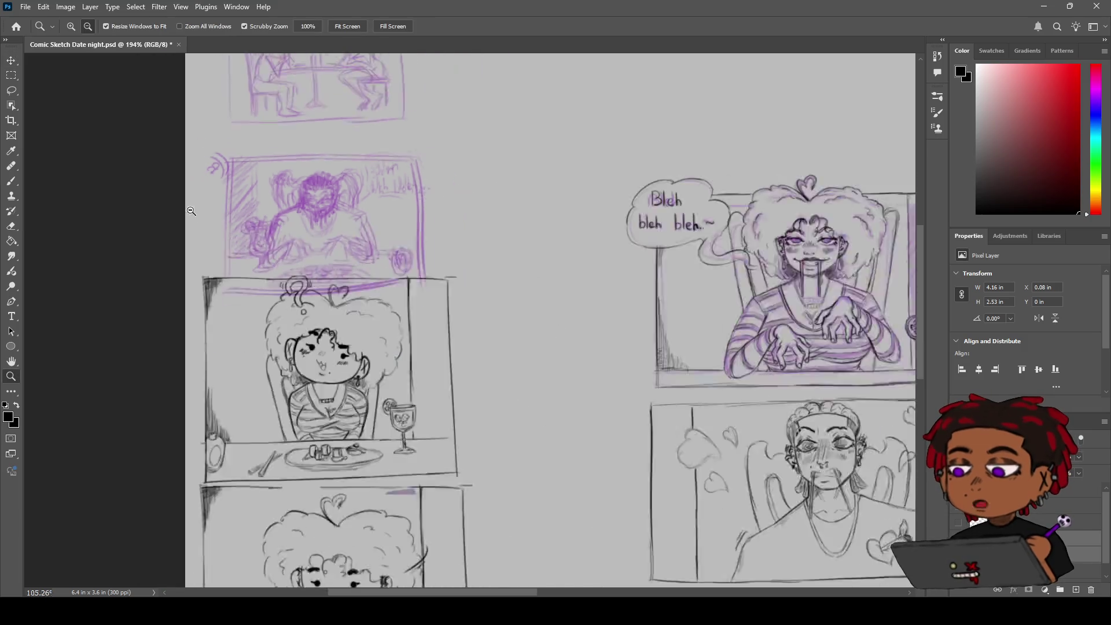
pyautogui.press('b')
pyautogui.press('v')
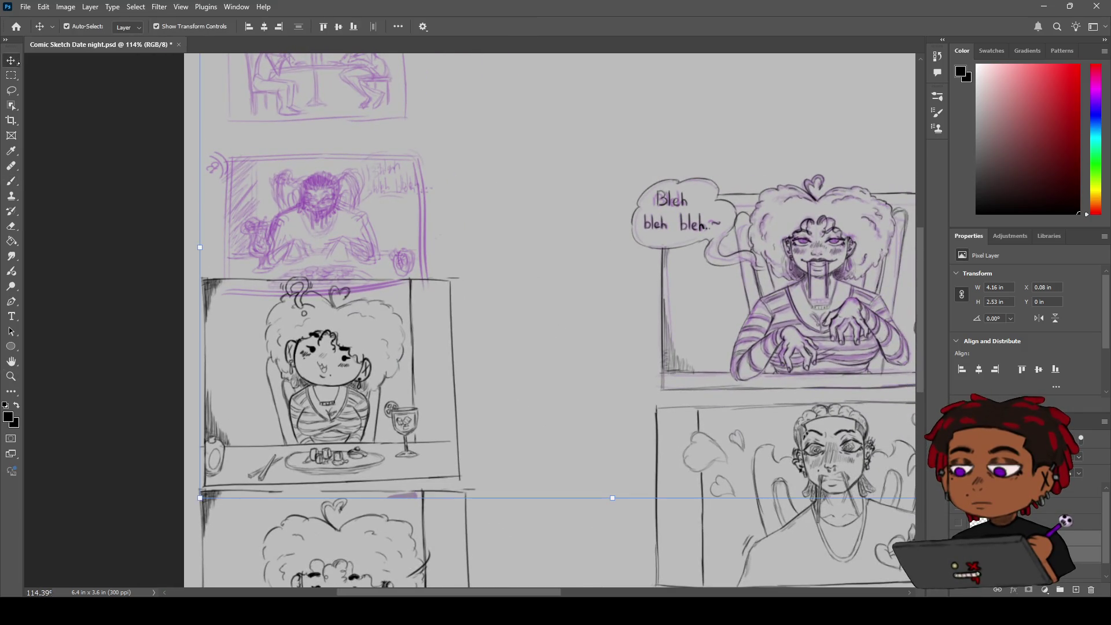
# Drag the Layer 5 purple sketch to the empty top-right area and deselect it.
pyautogui.moveTo(424, 233)
pyautogui.mouseDown()
pyautogui.moveTo(486, 188)
pyautogui.moveTo(414, 179)
pyautogui.moveTo(129, 212)
pyautogui.mouseUp()
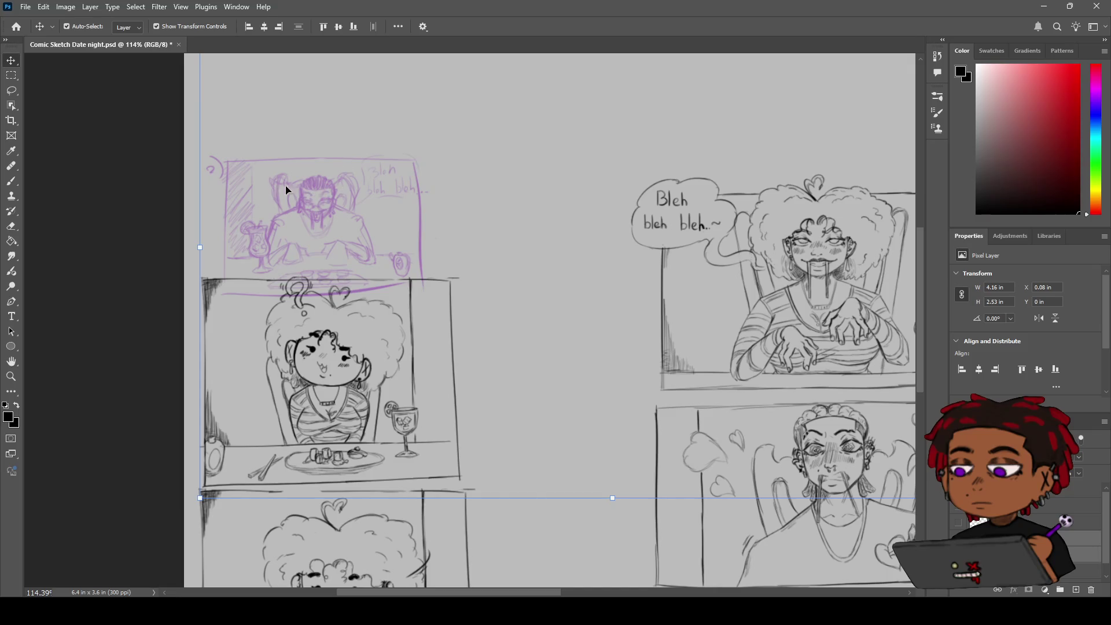
pyautogui.moveTo(320, 191)
pyautogui.mouseDown()
pyautogui.moveTo(450, 131)
pyautogui.moveTo(785, 138)
pyautogui.moveTo(680, 134)
pyautogui.moveTo(302, 191)
pyautogui.moveTo(792, 133)
pyautogui.moveTo(922, 100)
pyautogui.moveTo(563, 113)
pyautogui.mouseUp()
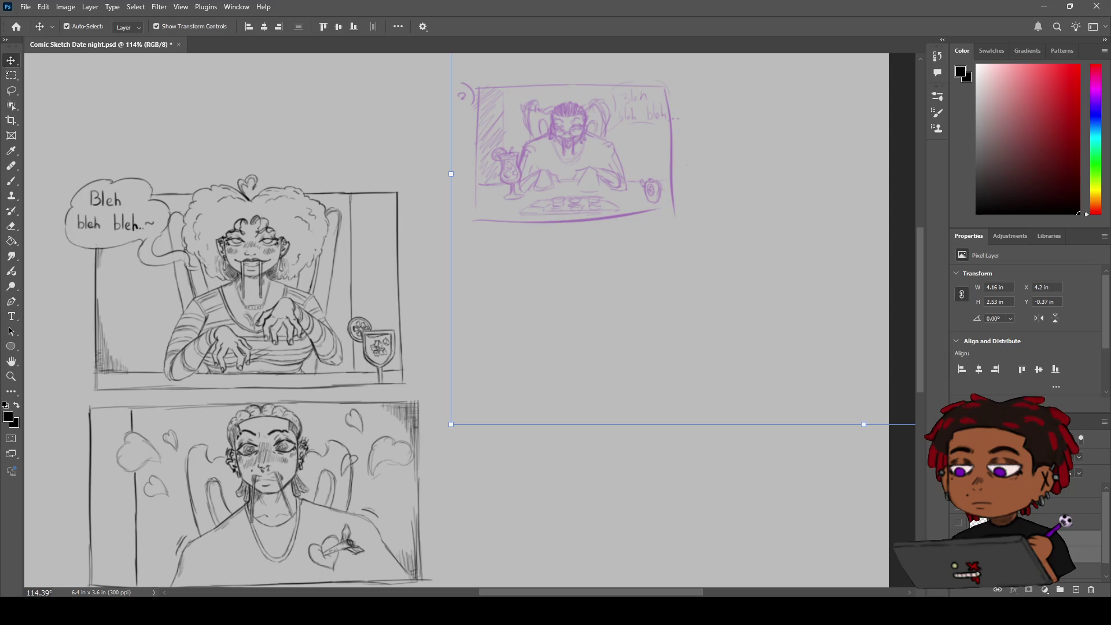
pyautogui.click(290, 112)
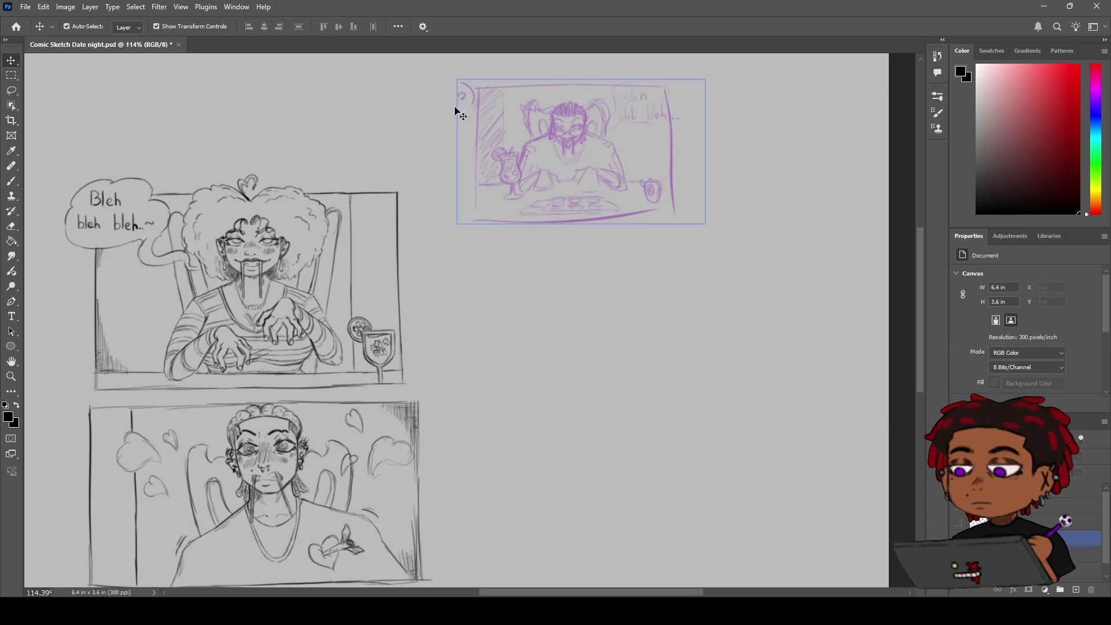
pyautogui.click(11, 75)
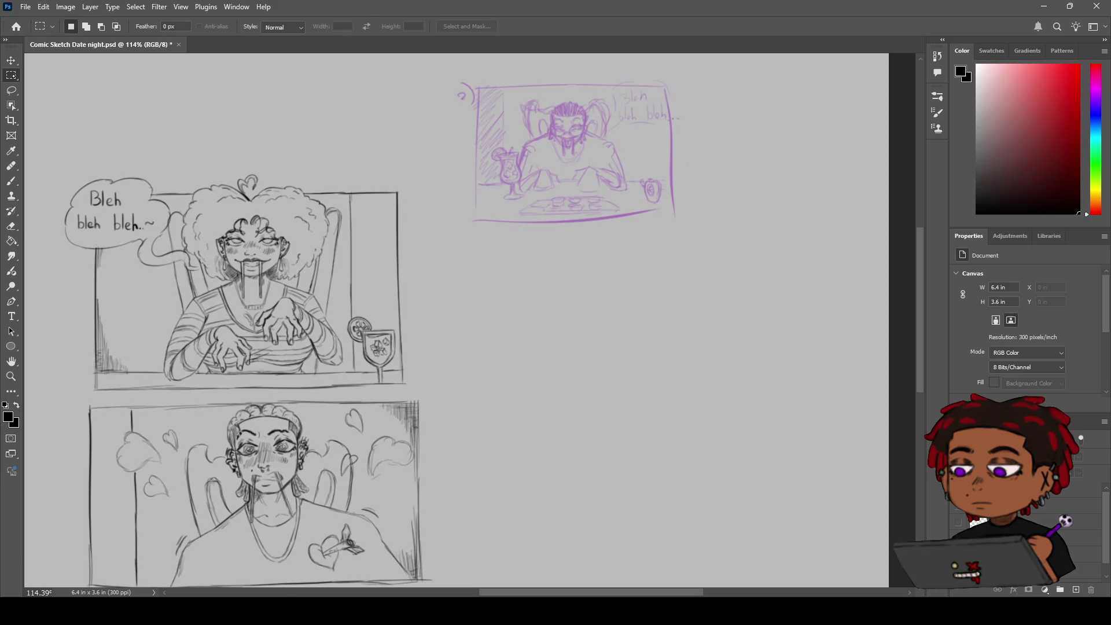
pyautogui.click(11, 59)
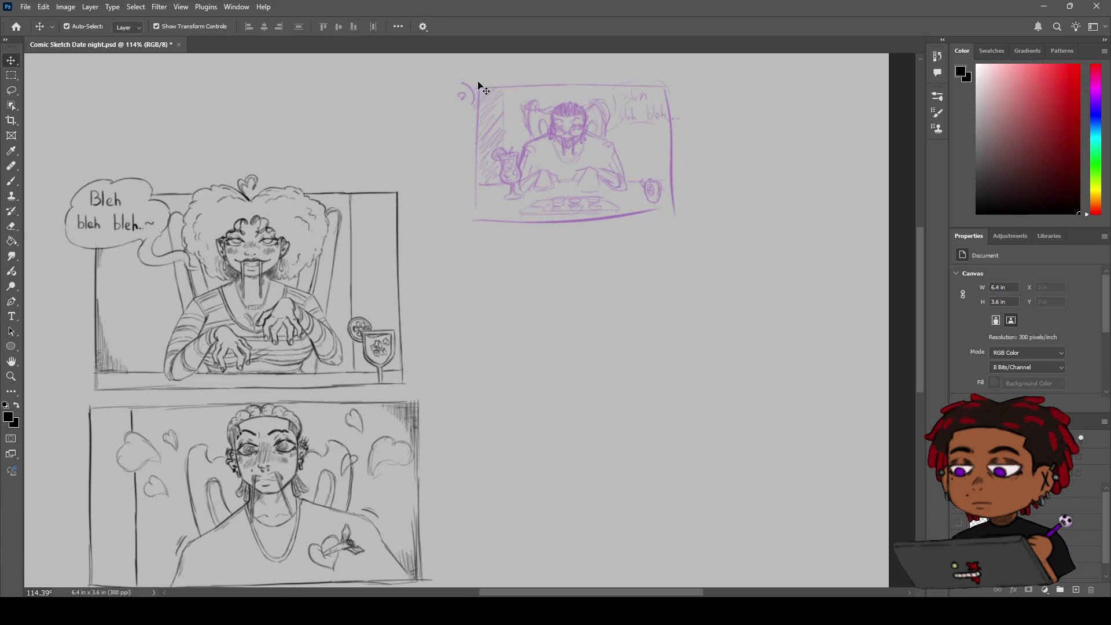
# Scale the purple panel-2 sketch on Layer 5 to about 149% and place it at the page's upper right.
pyautogui.click(588, 174)
pyautogui.moveTo(704, 223)
pyautogui.mouseDown()
pyautogui.moveTo(831, 354)
pyautogui.moveTo(776, 290)
pyautogui.mouseUp()
pyautogui.moveTo(610, 130)
pyautogui.mouseDown()
pyautogui.moveTo(315, 282)
pyautogui.moveTo(240, 237)
pyautogui.moveTo(222, 238)
pyautogui.mouseUp()
pyautogui.moveTo(398, 380); pyautogui.dragTo(440, 402)
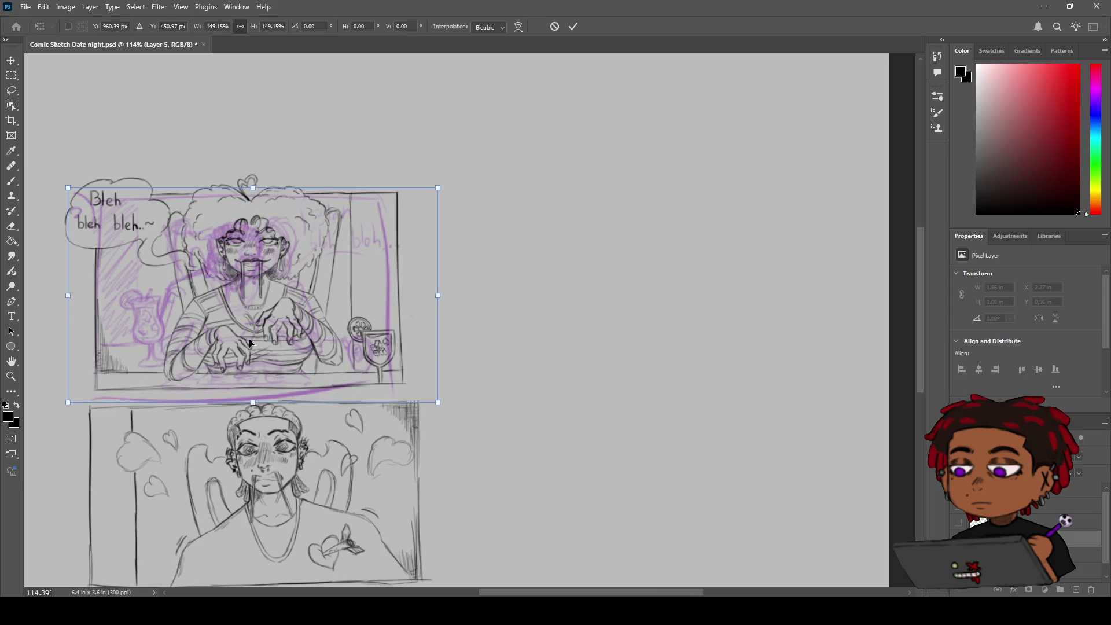
pyautogui.moveTo(248, 253)
pyautogui.mouseDown()
pyautogui.moveTo(267, 239)
pyautogui.moveTo(249, 238)
pyautogui.moveTo(243, 246)
pyautogui.moveTo(321, 207)
pyautogui.moveTo(628, 113)
pyautogui.moveTo(665, 106)
pyautogui.moveTo(639, 156)
pyautogui.moveTo(671, 150)
pyautogui.mouseUp()
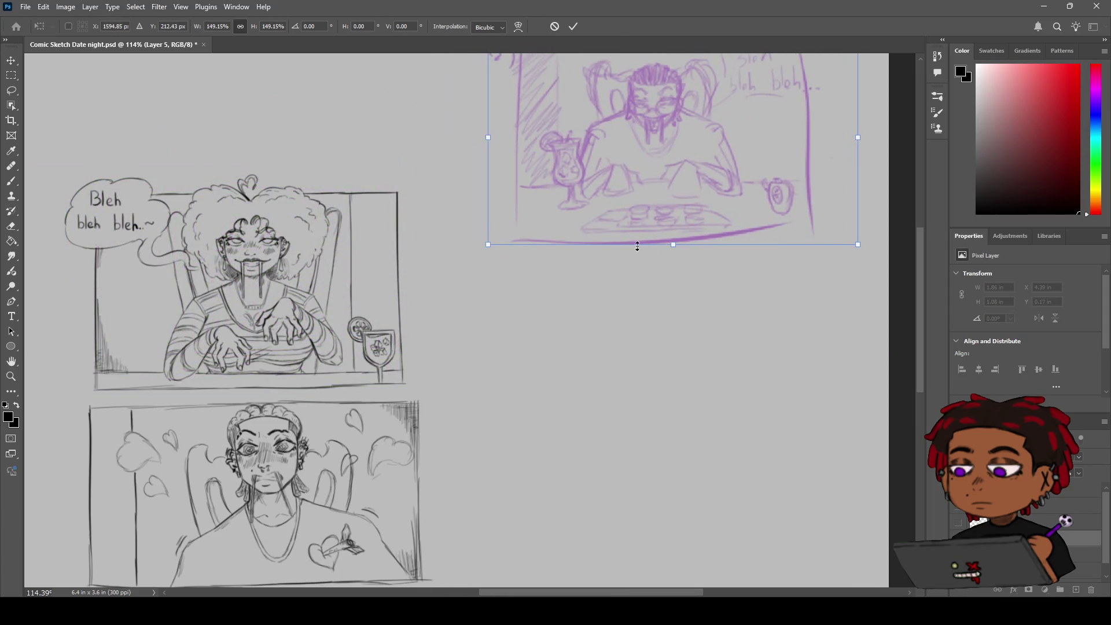
pyautogui.press('Return')
pyautogui.press('z')
pyautogui.scroll(-3, 579, 314)
pyautogui.scroll(-1, 579, 313)
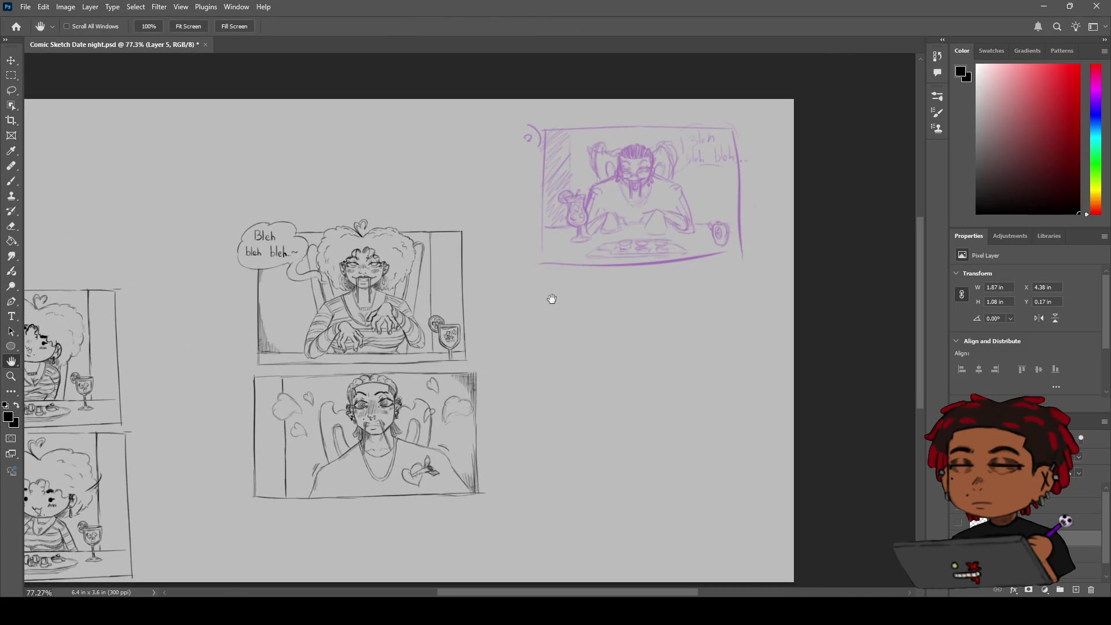
# Make COMIC SKETCH 1 the active layer with the Brush, undoing a trial stroke.
pyautogui.press('h')
pyautogui.moveTo(584, 228); pyautogui.dragTo(539, 251)
pyautogui.scroll(-1, 530, 284)
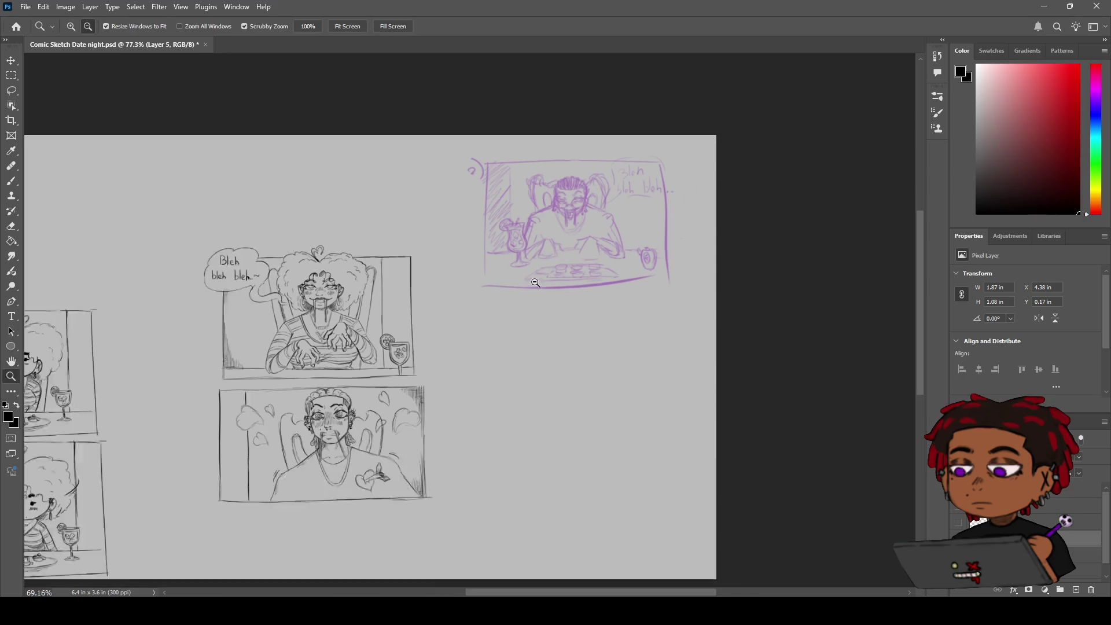
pyautogui.scroll(2, 530, 283)
pyautogui.press('z')
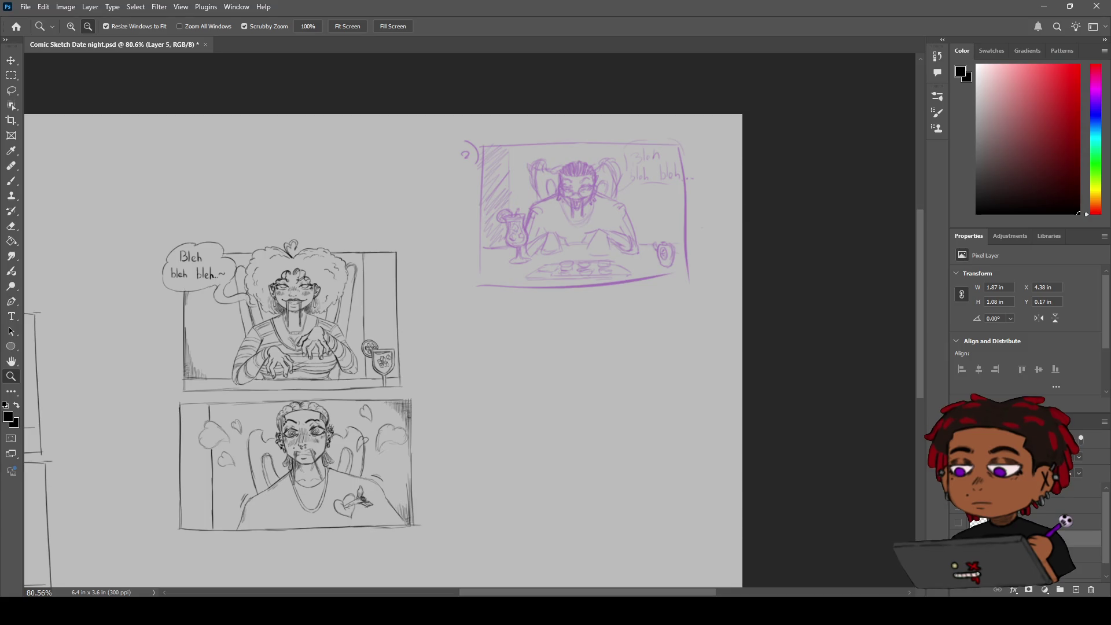
pyautogui.click(1088, 489)
pyautogui.scroll(3, 609, 230)
pyautogui.press('b')
pyautogui.moveTo(557, 365); pyautogui.dragTo(605, 344)
pyautogui.hotkey('ctrl', 'z')
# Zoom in close on the enlarged purple sketch with the Brush ready.
pyautogui.press('h')
pyautogui.moveTo(574, 284); pyautogui.dragTo(547, 416)
pyautogui.press('b')
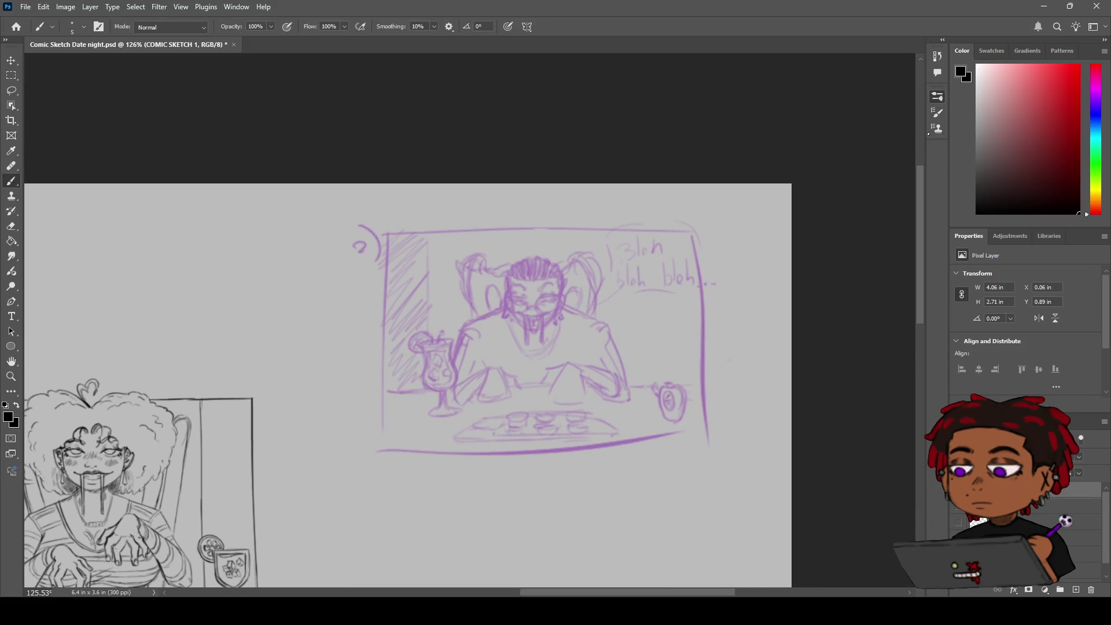
pyautogui.press('z')
pyautogui.moveTo(557, 307)
pyautogui.mouseDown()
pyautogui.moveTo(613, 301)
pyautogui.moveTo(594, 288)
pyautogui.moveTo(666, 222)
pyautogui.mouseUp()
pyautogui.press('h')
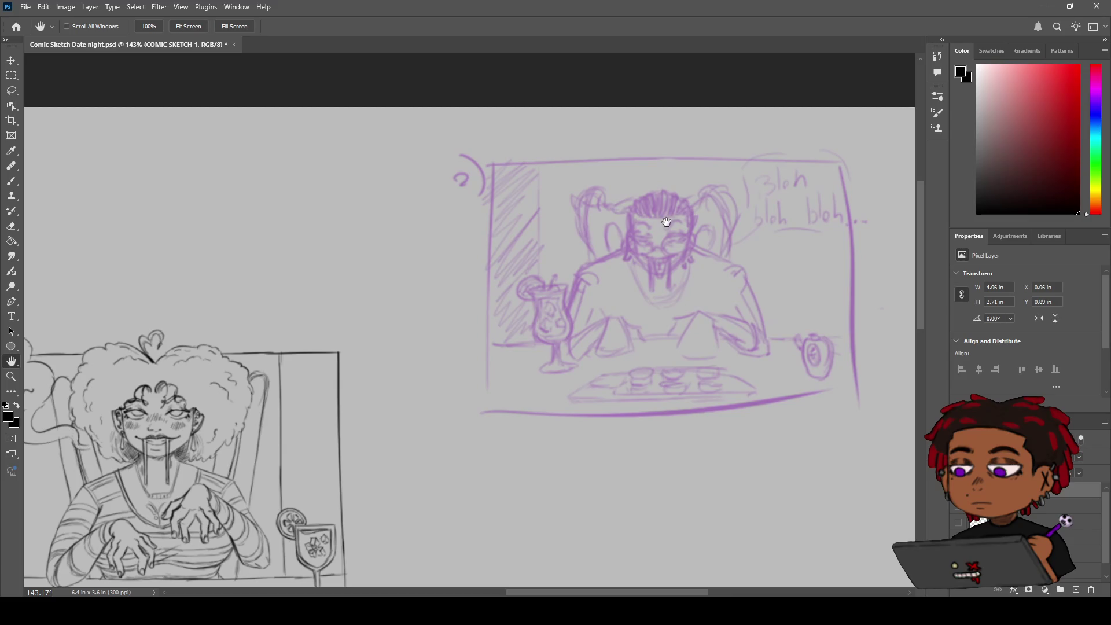
pyautogui.press('b')
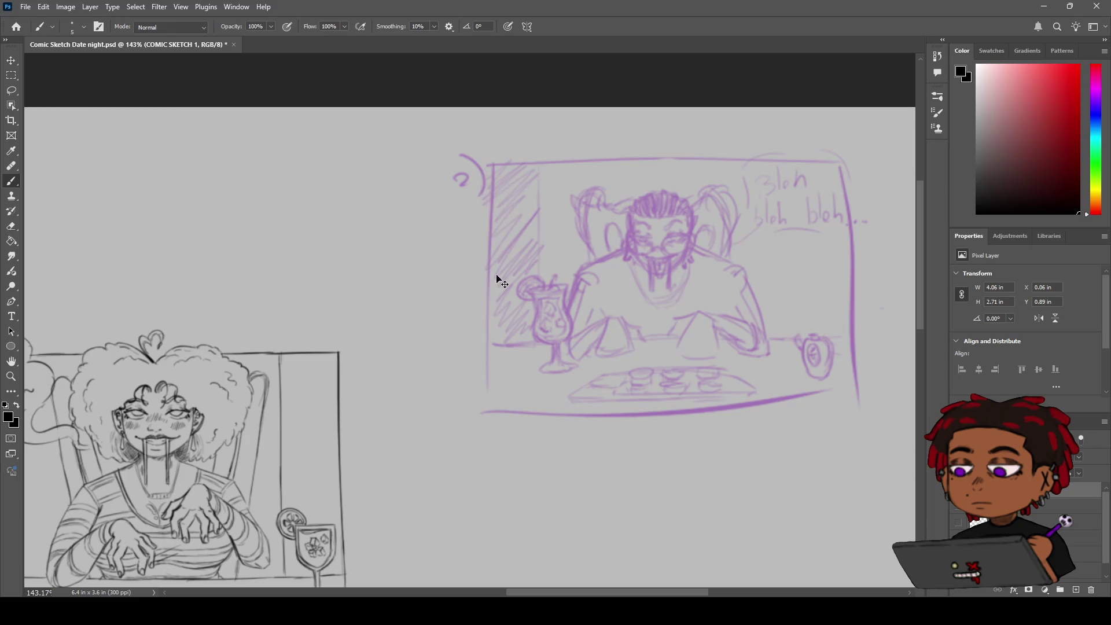
# Ink the black left border of the purple sketch down to its bottom corner.
pyautogui.moveTo(492, 154); pyautogui.dragTo(489, 412)
pyautogui.hotkey('ctrl', 'z')
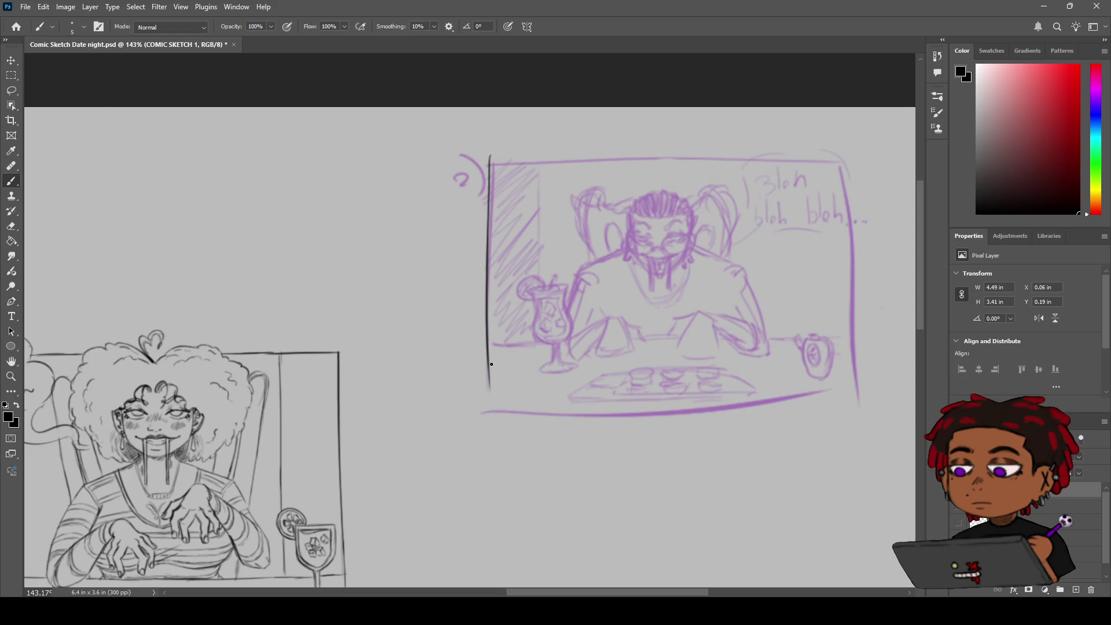
pyautogui.moveTo(488, 385)
pyautogui.mouseDown()
pyautogui.moveTo(488, 404)
pyautogui.moveTo(758, 398)
pyautogui.mouseUp()
pyautogui.hotkey('ctrl', 'z')
# Ink the black bottom border of the sketch out to the right corner.
pyautogui.press('space')
pyautogui.moveTo(653, 389); pyautogui.dragTo(598, 372)
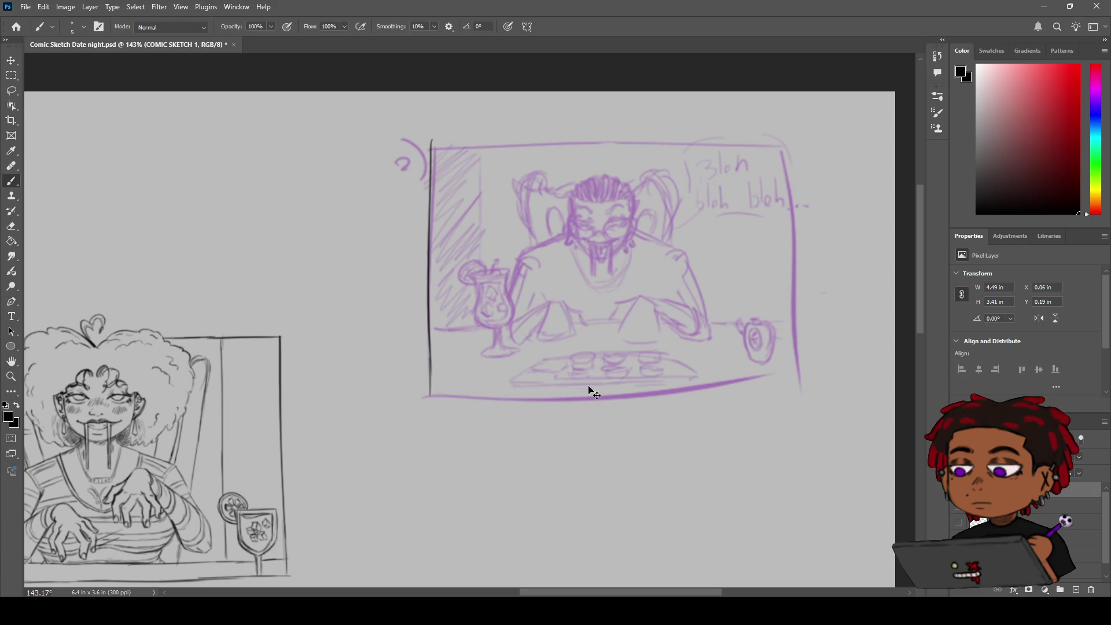
pyautogui.moveTo(428, 396); pyautogui.dragTo(759, 385)
pyautogui.click(806, 384)
pyautogui.moveTo(726, 390); pyautogui.dragTo(783, 385)
pyautogui.moveTo(701, 390); pyautogui.dragTo(791, 388)
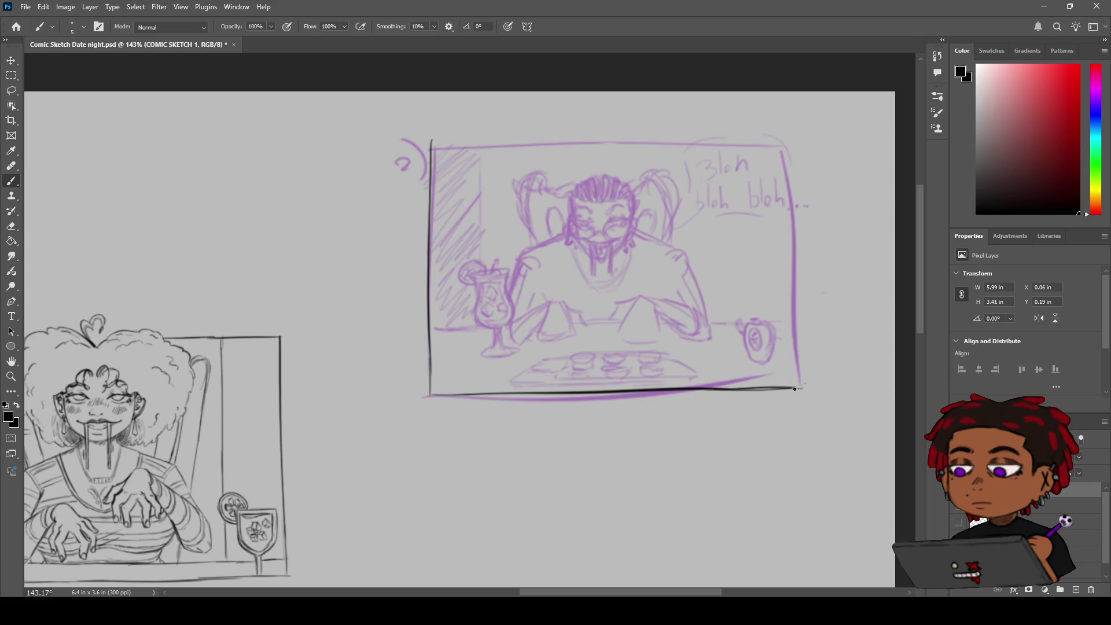
# Ink the black top border across the sketch, undoing overshooting attempts.
pyautogui.moveTo(431, 144); pyautogui.dragTo(712, 142)
pyautogui.hotkey('ctrl', 'z')
pyautogui.moveTo(433, 141); pyautogui.dragTo(788, 139)
pyautogui.hotkey('ctrl', 'z')
pyautogui.moveTo(715, 140); pyautogui.dragTo(801, 139)
pyautogui.hotkey('ctrl', 'z')
pyautogui.moveTo(721, 140)
pyautogui.mouseDown()
pyautogui.moveTo(801, 139)
pyautogui.moveTo(802, 386)
pyautogui.mouseUp()
pyautogui.hotkey('ctrl', 'z')
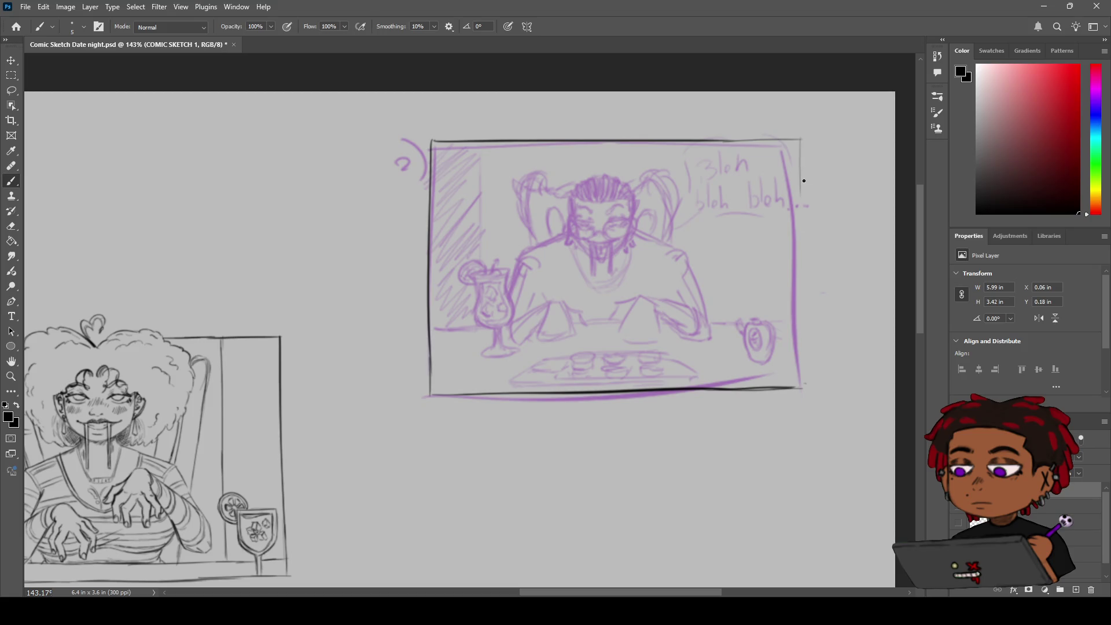
# Ink the black right border down the sketch's full height, trimming its bottom.
pyautogui.moveTo(770, 176); pyautogui.dragTo(587, 189)
pyautogui.moveTo(617, 152); pyautogui.dragTo(620, 361)
pyautogui.hotkey('ctrl', 'z')
pyautogui.moveTo(616, 147); pyautogui.dragTo(613, 388)
pyautogui.hotkey('ctrl', 'z')
pyautogui.moveTo(616, 149); pyautogui.dragTo(612, 399)
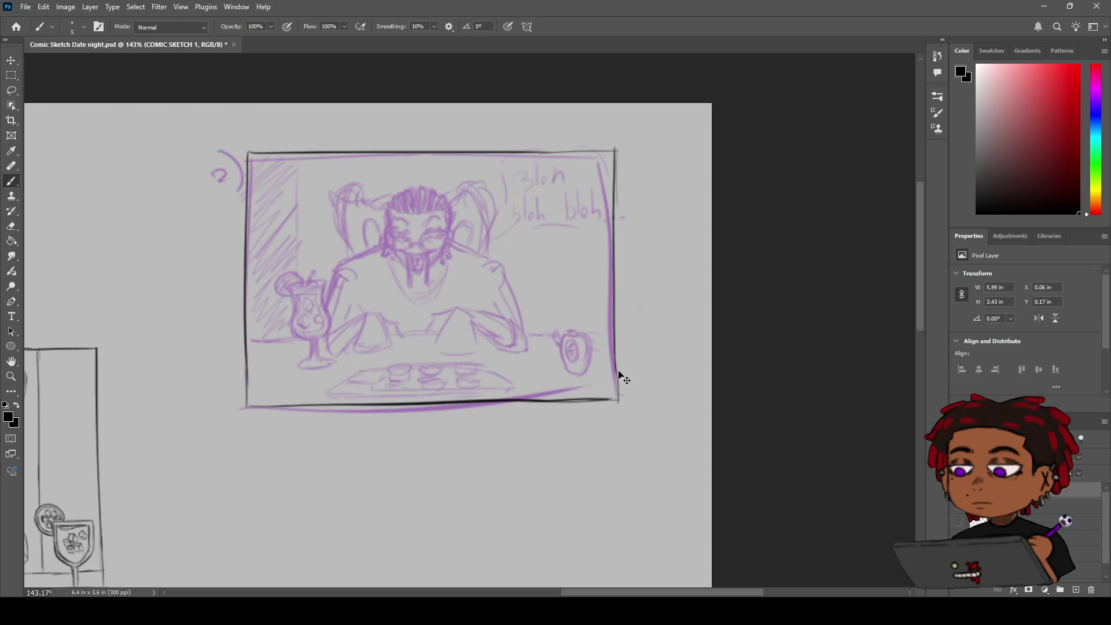
pyautogui.hotkey('ctrl', 'z')
pyautogui.press('h')
pyautogui.scroll(-3, 616, 379)
pyautogui.moveTo(558, 355)
pyautogui.mouseDown()
pyautogui.moveTo(648, 274)
pyautogui.moveTo(640, 243)
pyautogui.moveTo(617, 249)
pyautogui.moveTo(588, 229)
pyautogui.mouseUp()
pyautogui.press('z')
pyautogui.scroll(-5, 602, 215)
pyautogui.scroll(6, 607, 213)
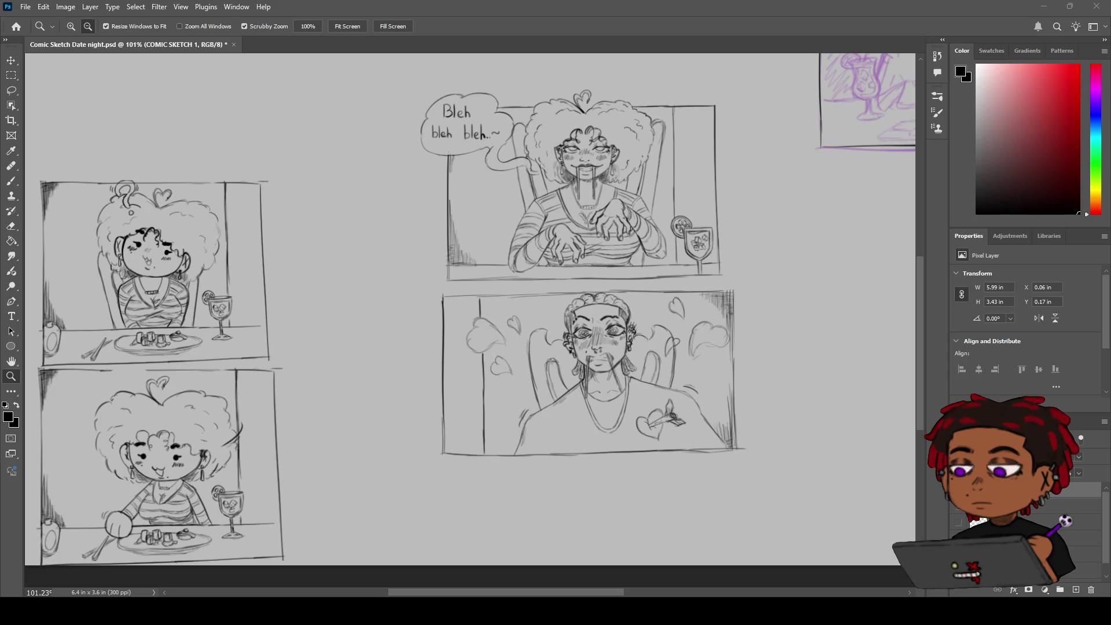
# Pan the view toward the enlarged purple panel.
pyautogui.press('space')
pyautogui.moveTo(716, 217)
pyautogui.mouseDown()
pyautogui.moveTo(530, 283)
pyautogui.moveTo(416, 362)
pyautogui.moveTo(373, 374)
pyautogui.mouseUp()
# Draw the black line closing panel 2's right edge, redrawing it slightly further right.
pyautogui.scroll(3, 510, 305)
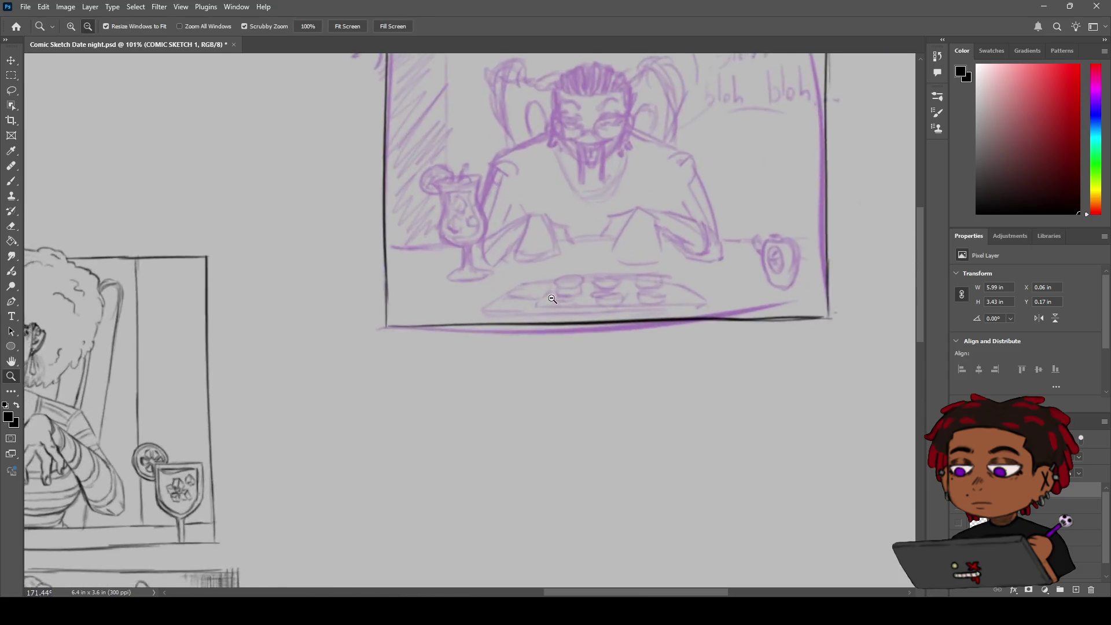
pyautogui.moveTo(540, 259); pyautogui.dragTo(476, 332)
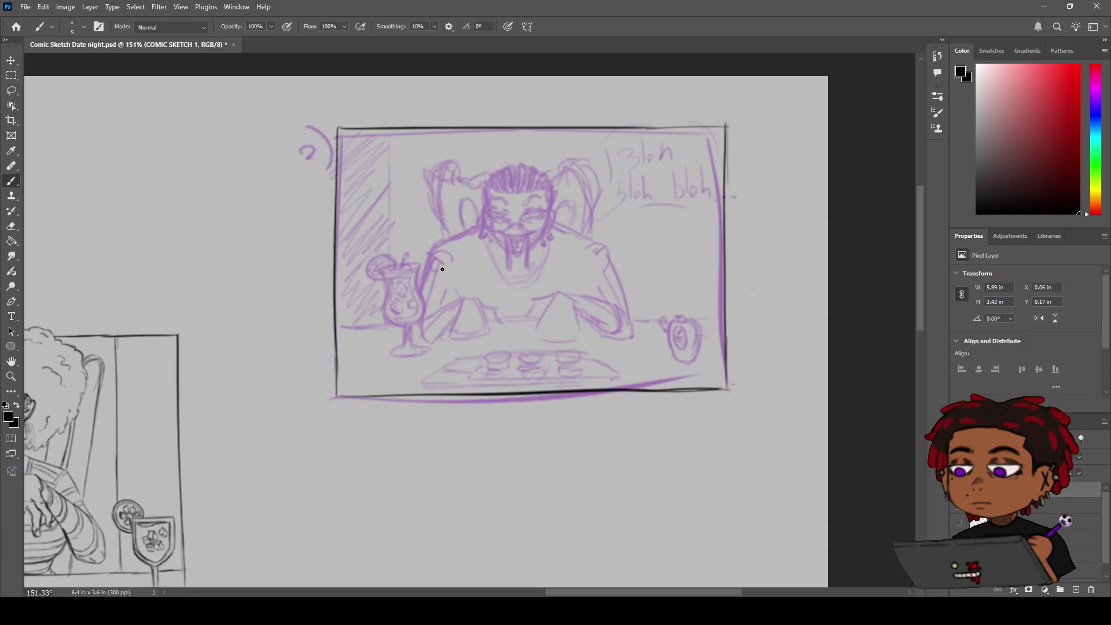
pyautogui.moveTo(387, 128); pyautogui.dragTo(387, 243)
pyautogui.hotkey('ctrl', 'z')
pyautogui.moveTo(391, 130); pyautogui.dragTo(385, 250)
pyautogui.hotkey('ctrl', 'z')
# Try a horizontal table line in panel 2, undo it, and zoom out over the page.
pyautogui.hotkey('ctrl', 'z')
pyautogui.moveTo(389, 132); pyautogui.dragTo(388, 243)
pyautogui.moveTo(338, 325)
pyautogui.mouseDown()
pyautogui.moveTo(406, 325)
pyautogui.moveTo(318, 347)
pyautogui.moveTo(675, 238)
pyautogui.mouseUp()
pyautogui.hotkey('ctrl', 'z')
pyautogui.press('z')
pyautogui.press('h')
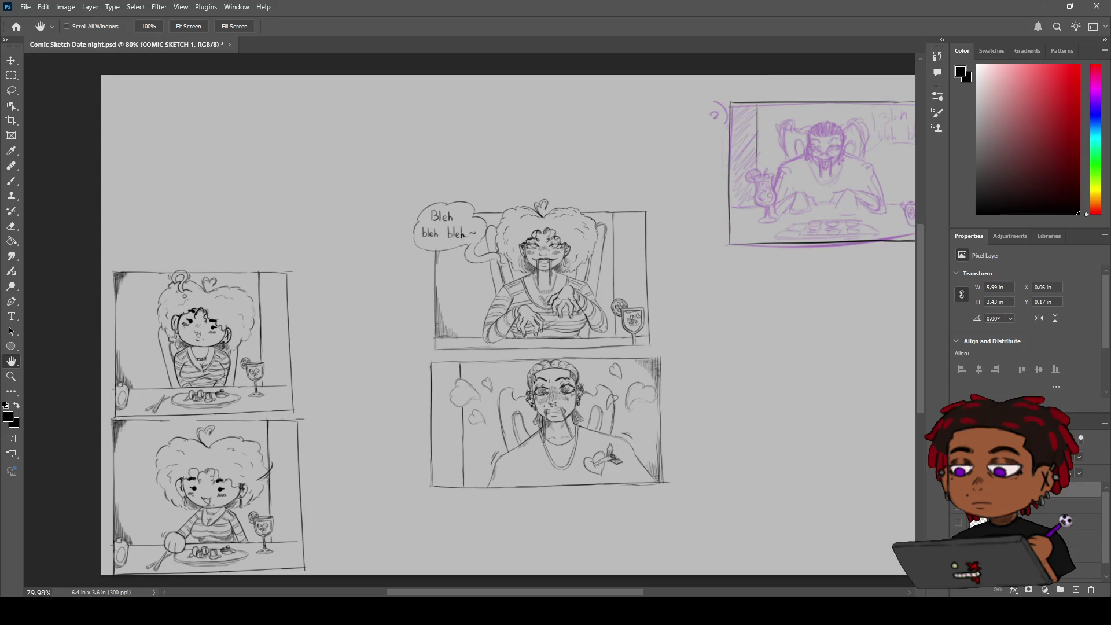
pyautogui.moveTo(637, 265)
pyautogui.mouseDown()
pyautogui.moveTo(461, 362)
pyautogui.moveTo(489, 330)
pyautogui.mouseUp()
pyautogui.press('v')
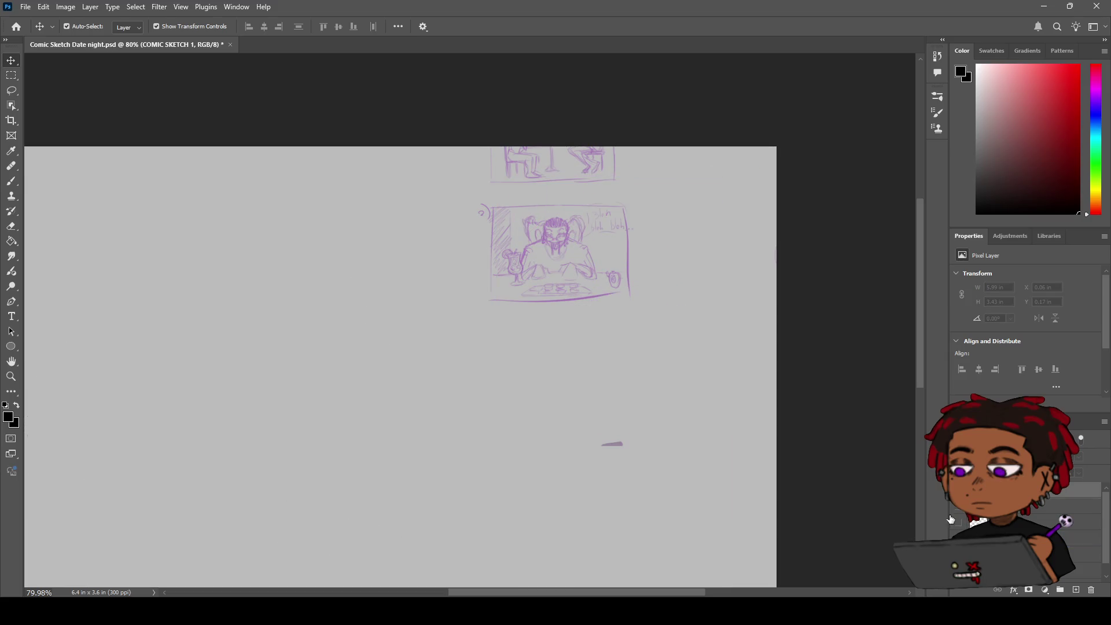
# Move the purple rough layer so its 'Bleh' panel aligns under the pencil panels, and re-show the pencil layer.
pyautogui.moveTo(533, 240)
pyautogui.mouseDown()
pyautogui.moveTo(269, 374)
pyautogui.moveTo(18, 376)
pyautogui.moveTo(57, 348)
pyautogui.moveTo(179, 331)
pyautogui.moveTo(284, 364)
pyautogui.mouseUp()
pyautogui.press('h')
pyautogui.moveTo(359, 506)
pyautogui.mouseDown()
pyautogui.moveTo(429, 506)
pyautogui.moveTo(640, 433)
pyautogui.mouseUp()
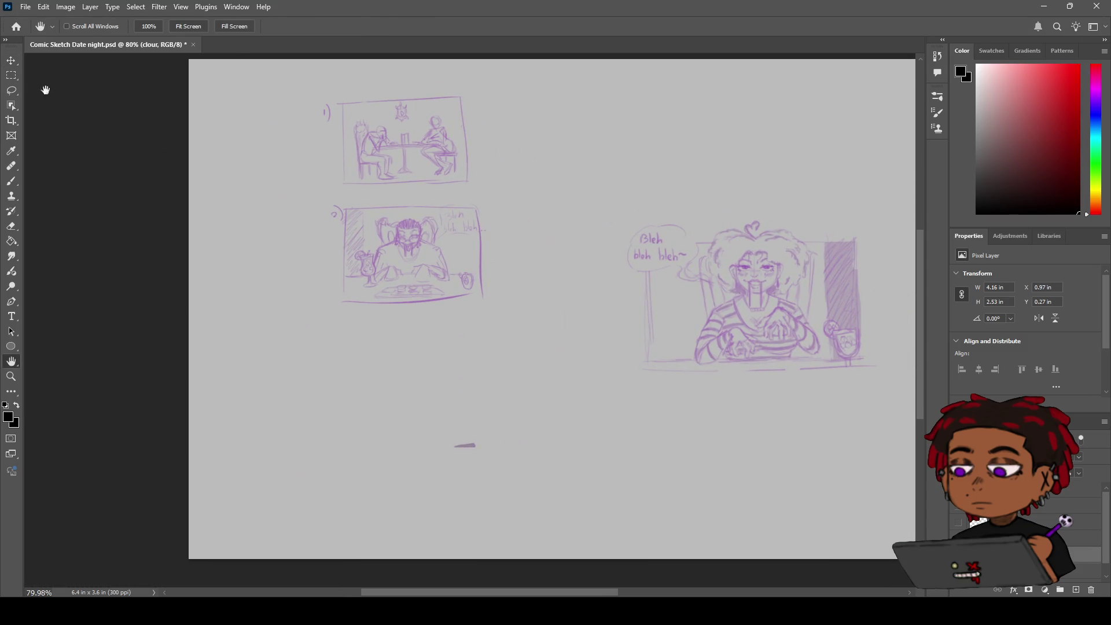
pyautogui.click(11, 62)
pyautogui.moveTo(738, 302)
pyautogui.mouseDown()
pyautogui.moveTo(648, 262)
pyautogui.moveTo(610, 261)
pyautogui.mouseUp()
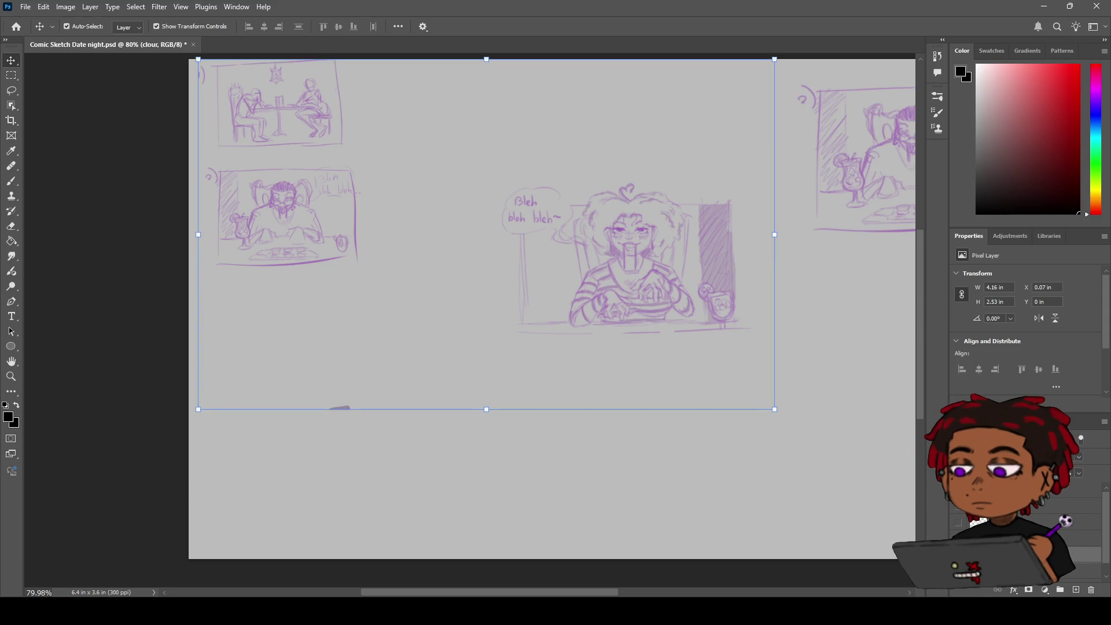
pyautogui.click(1085, 491)
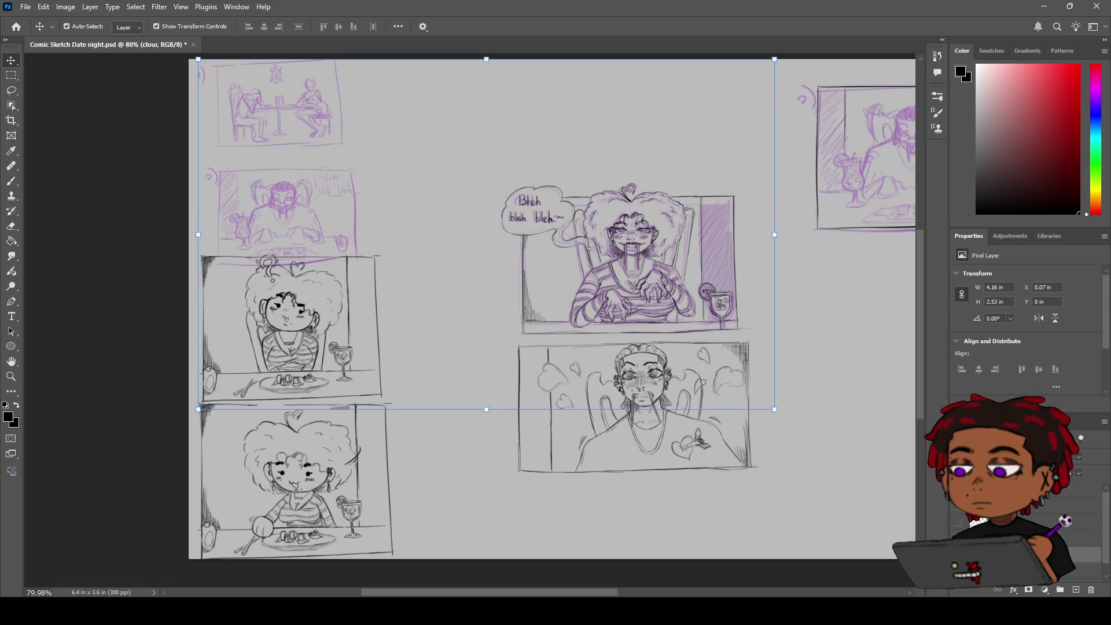
pyautogui.click(1085, 490)
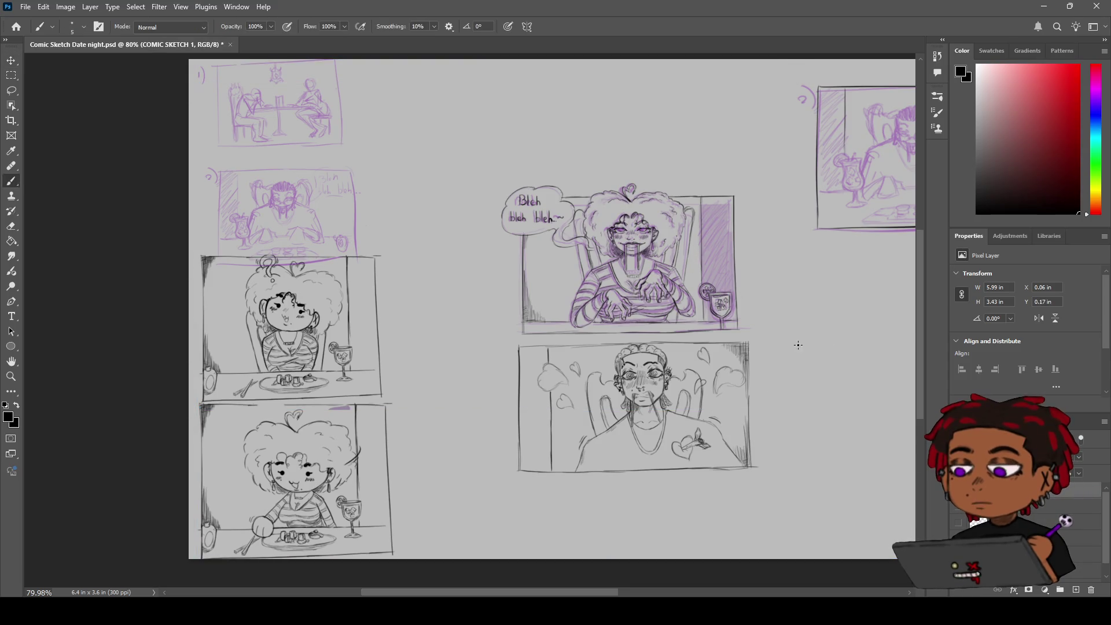
# Draw a black table line across panel 2 extending to the clock.
pyautogui.press('h')
pyautogui.moveTo(767, 298); pyautogui.dragTo(566, 367)
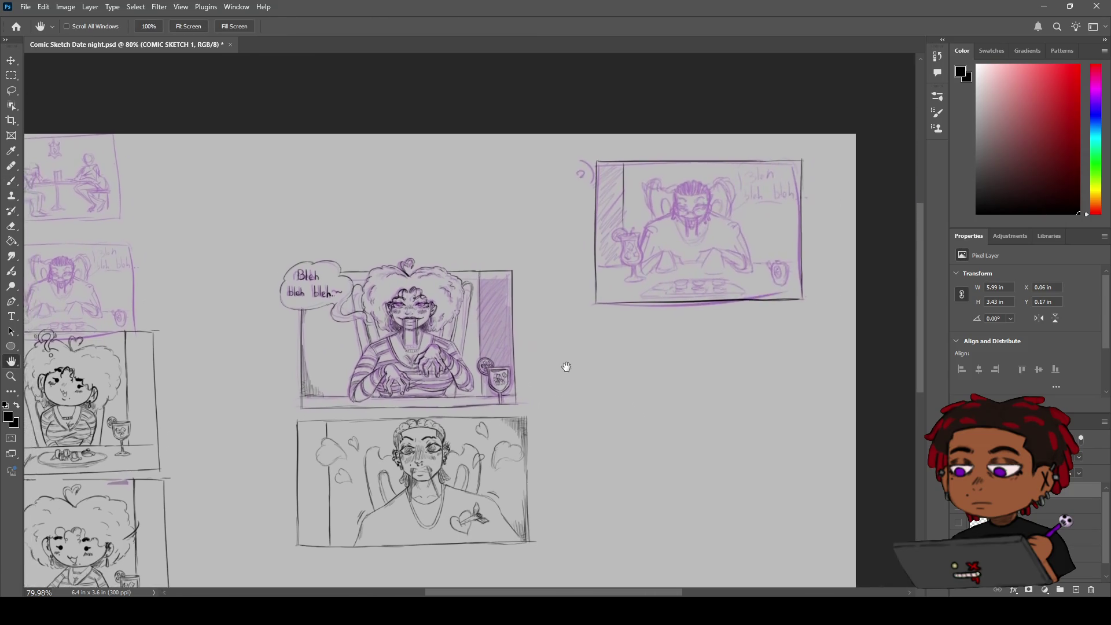
pyautogui.scroll(5, 625, 335)
pyautogui.press('z')
pyautogui.scroll(-5, 636, 225)
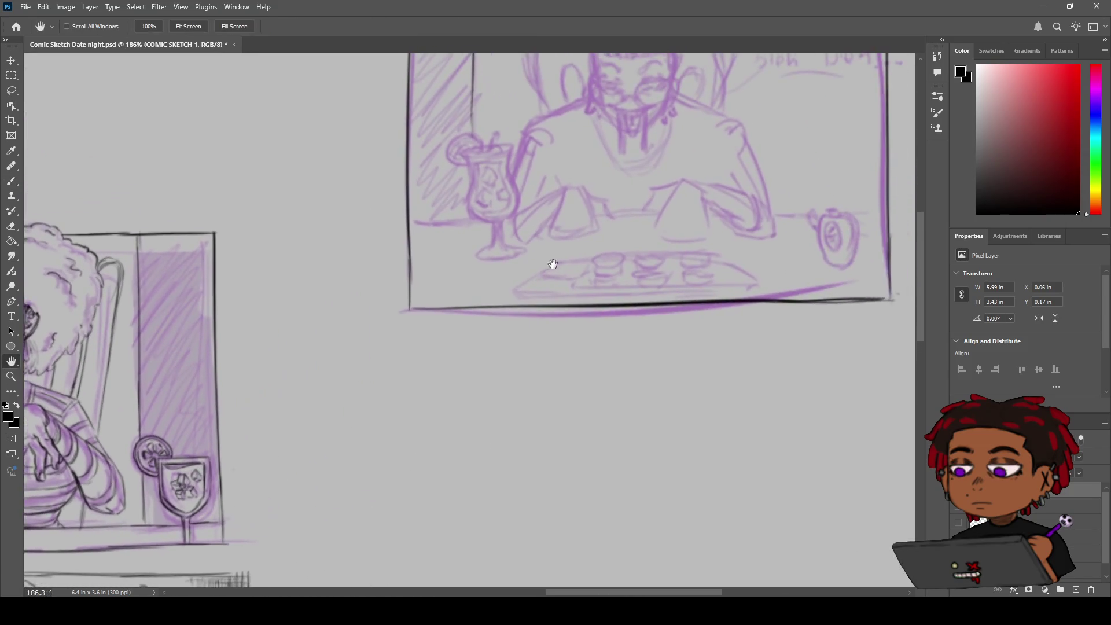
pyautogui.scroll(4, 602, 228)
pyautogui.scroll(2, 601, 228)
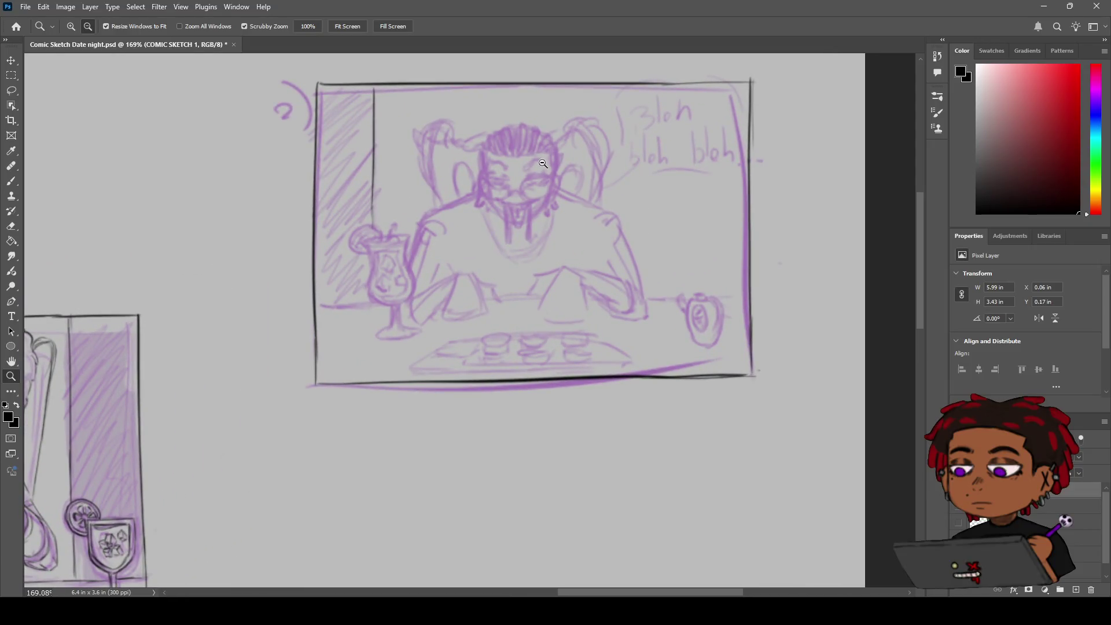
pyautogui.press('b')
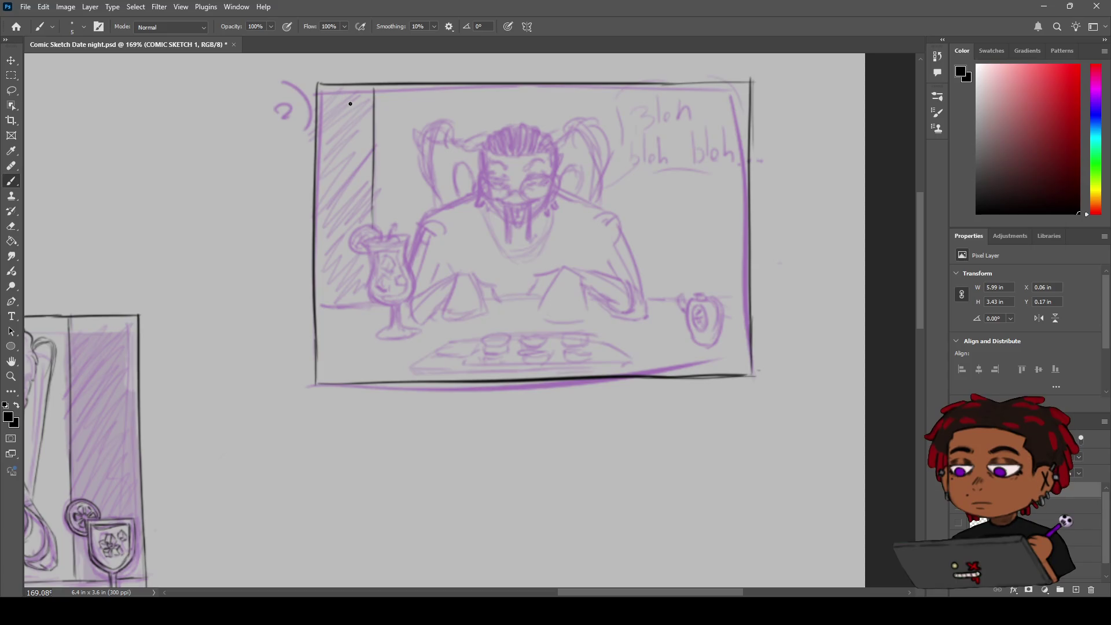
pyautogui.moveTo(314, 306); pyautogui.dragTo(382, 306)
pyautogui.hotkey('ctrl', 'z')
pyautogui.hotkey('ctrl', 'z')
pyautogui.hotkey('ctrl', 'z')
pyautogui.hscroll(3, 440, 310)
pyautogui.moveTo(261, 303); pyautogui.dragTo(531, 292)
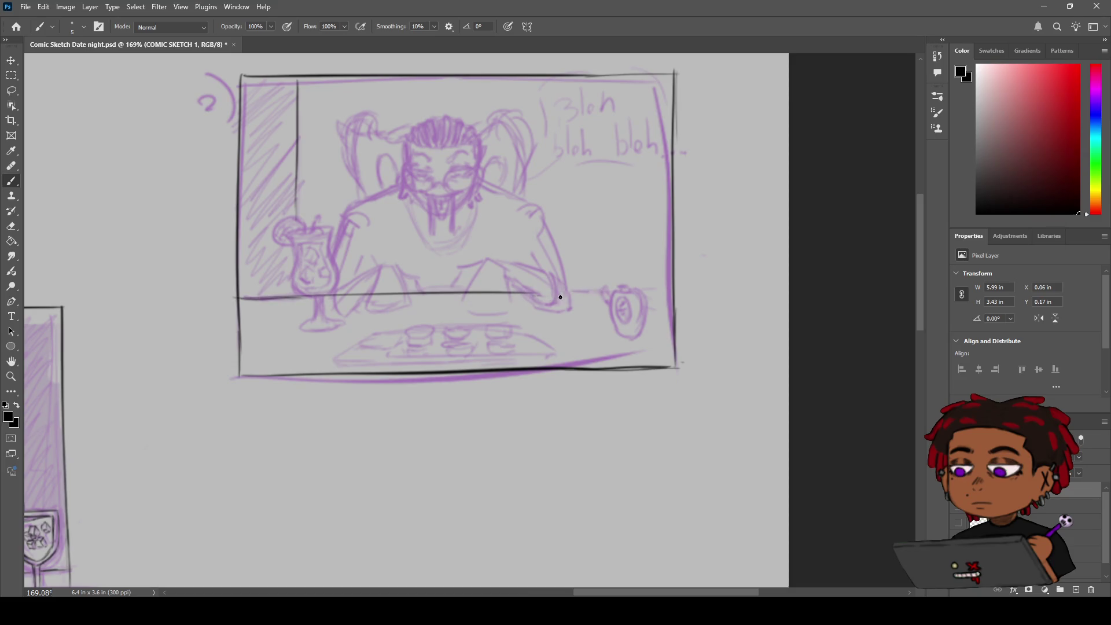
pyautogui.moveTo(521, 292); pyautogui.dragTo(657, 290)
pyautogui.hotkey('ctrl', 'z')
pyautogui.moveTo(519, 292); pyautogui.dragTo(632, 290)
# Erase the table line where the character's hand and arms cross it.
pyautogui.press('e')
pyautogui.moveTo(573, 304)
pyautogui.mouseDown()
pyautogui.moveTo(541, 302)
pyautogui.moveTo(546, 284)
pyautogui.moveTo(501, 292)
pyautogui.mouseUp()
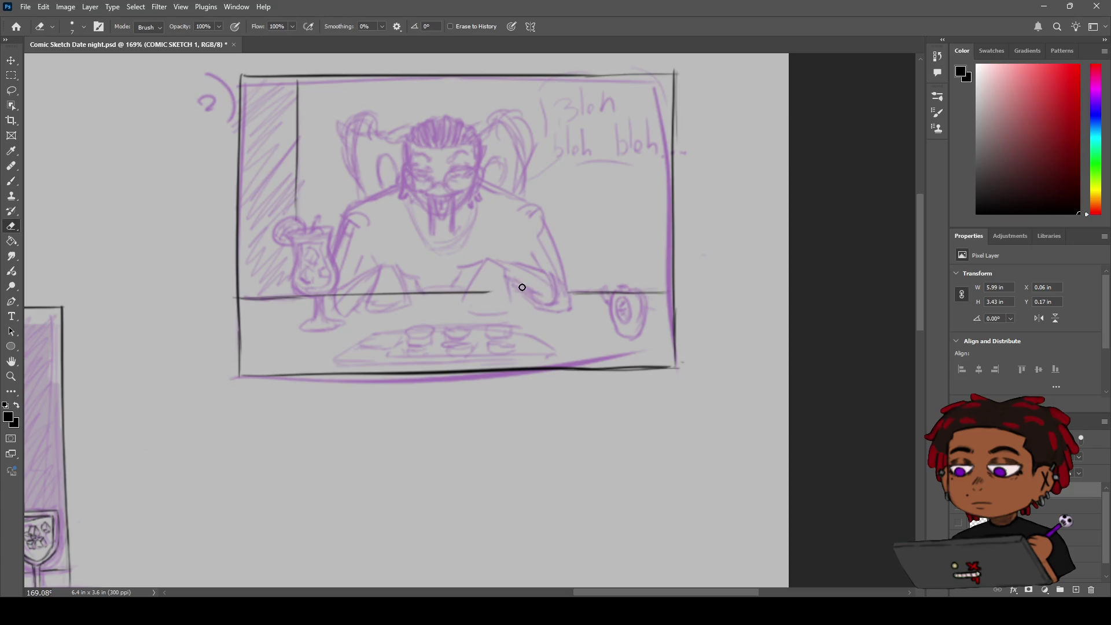
pyautogui.hotkey('ctrl', 'z')
pyautogui.moveTo(503, 286)
pyautogui.mouseDown()
pyautogui.moveTo(471, 293)
pyautogui.moveTo(496, 293)
pyautogui.mouseUp()
pyautogui.moveTo(391, 297)
pyautogui.mouseDown()
pyautogui.moveTo(375, 295)
pyautogui.moveTo(392, 295)
pyautogui.moveTo(382, 281)
pyautogui.moveTo(346, 298)
pyautogui.moveTo(367, 293)
pyautogui.moveTo(317, 295)
pyautogui.moveTo(329, 290)
pyautogui.mouseUp()
pyautogui.press('z')
pyautogui.press('h')
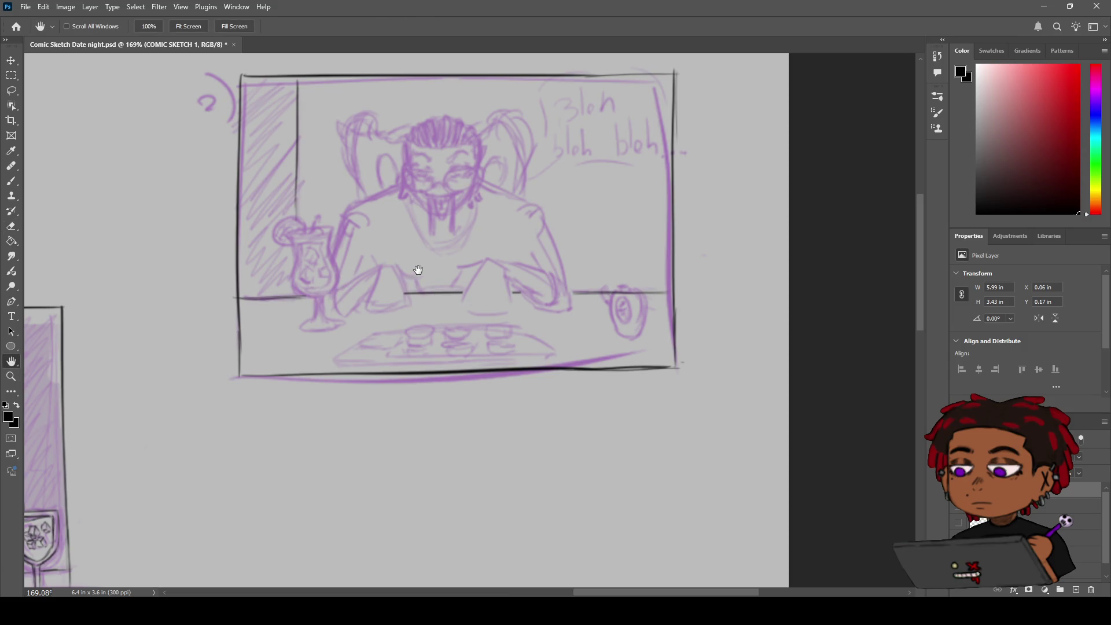
pyautogui.moveTo(409, 252); pyautogui.dragTo(421, 286)
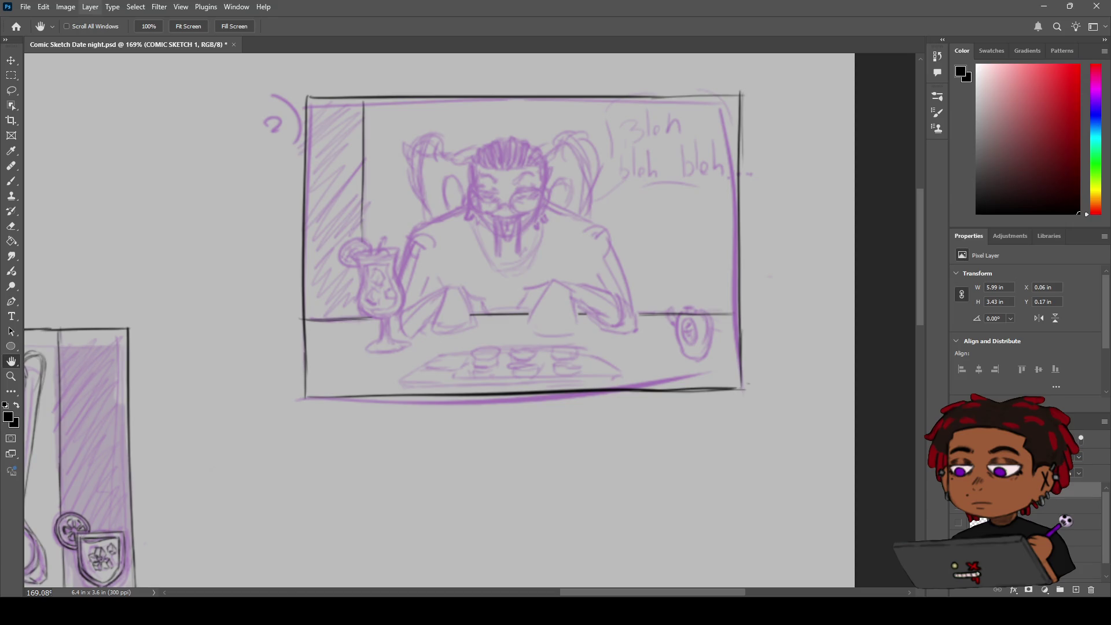
# Draw a first black line across the top of the drink glass.
pyautogui.press('b')
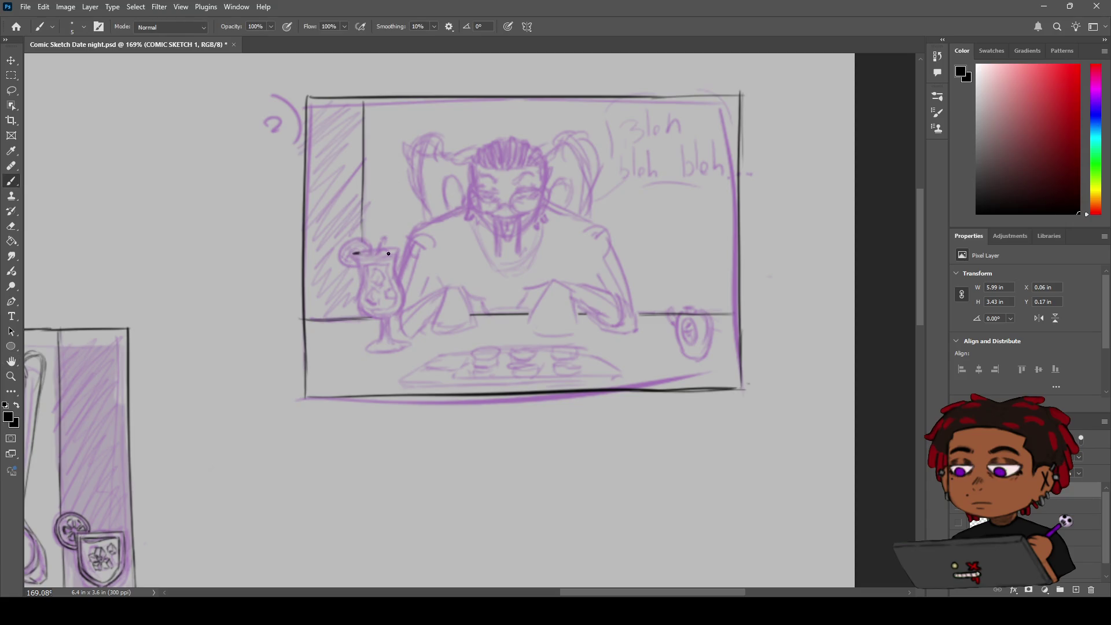
pyautogui.moveTo(395, 252); pyautogui.dragTo(408, 247)
pyautogui.hotkey('ctrl', 'z')
pyautogui.press('h')
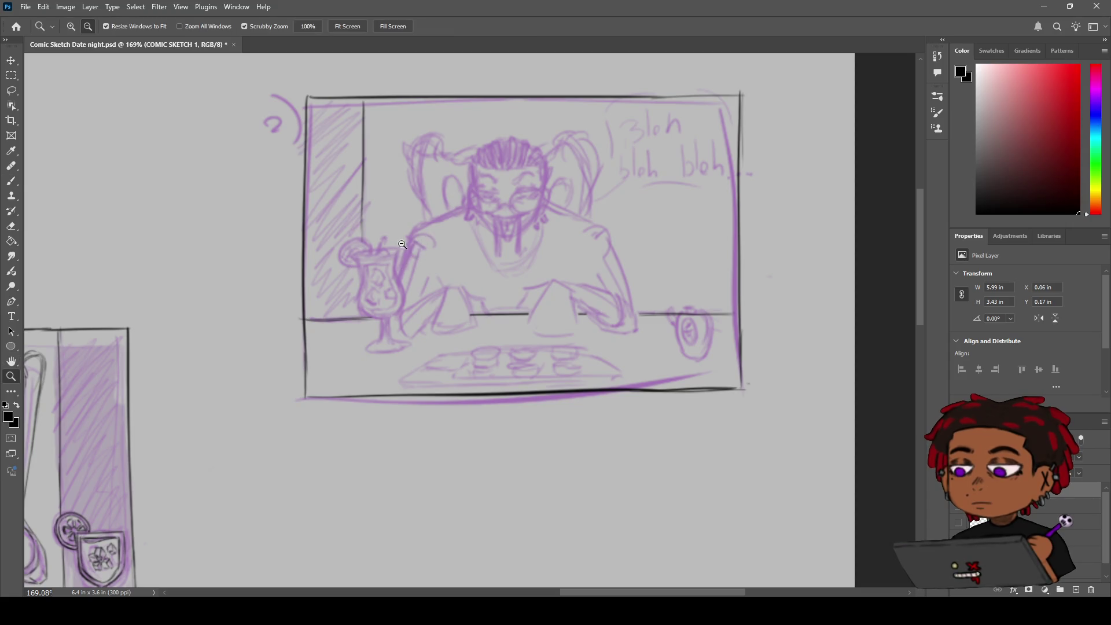
pyautogui.scroll(-3, 405, 248)
pyautogui.scroll(5, 374, 244)
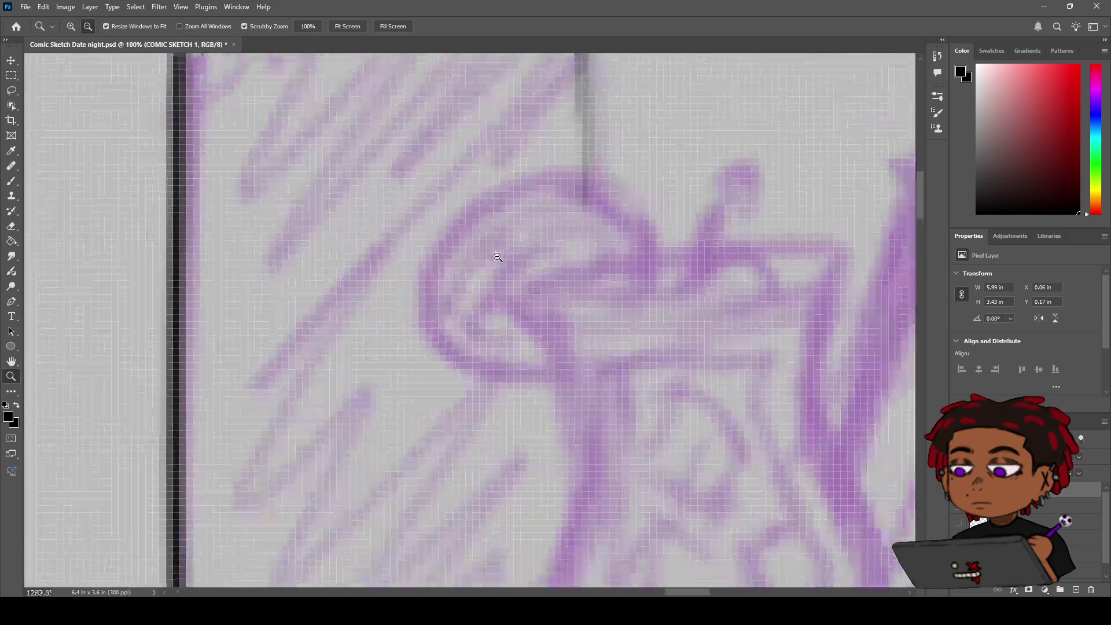
pyautogui.scroll(-4, 374, 244)
pyautogui.moveTo(374, 244)
pyautogui.mouseDown()
pyautogui.moveTo(611, 247)
pyautogui.moveTo(537, 252)
pyautogui.mouseUp()
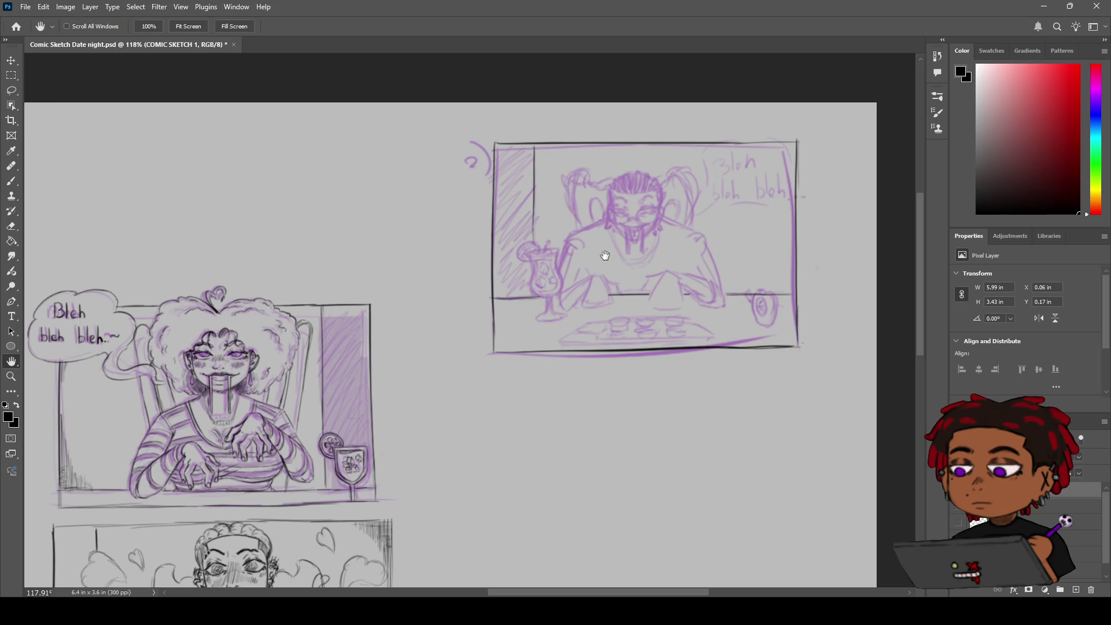
pyautogui.press('b')
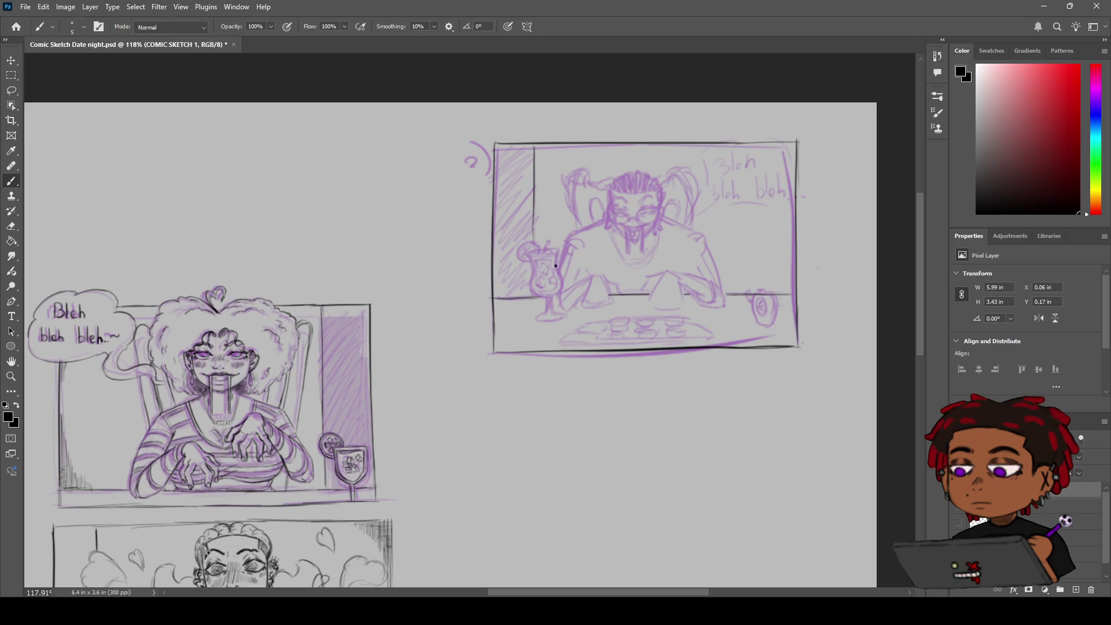
pyautogui.moveTo(532, 255); pyautogui.dragTo(555, 253)
# Trace the glass's black top rim, redrawing its lower curve.
pyautogui.press('z')
pyautogui.scroll(2, 562, 258)
pyautogui.scroll(1, 563, 256)
pyautogui.press('b')
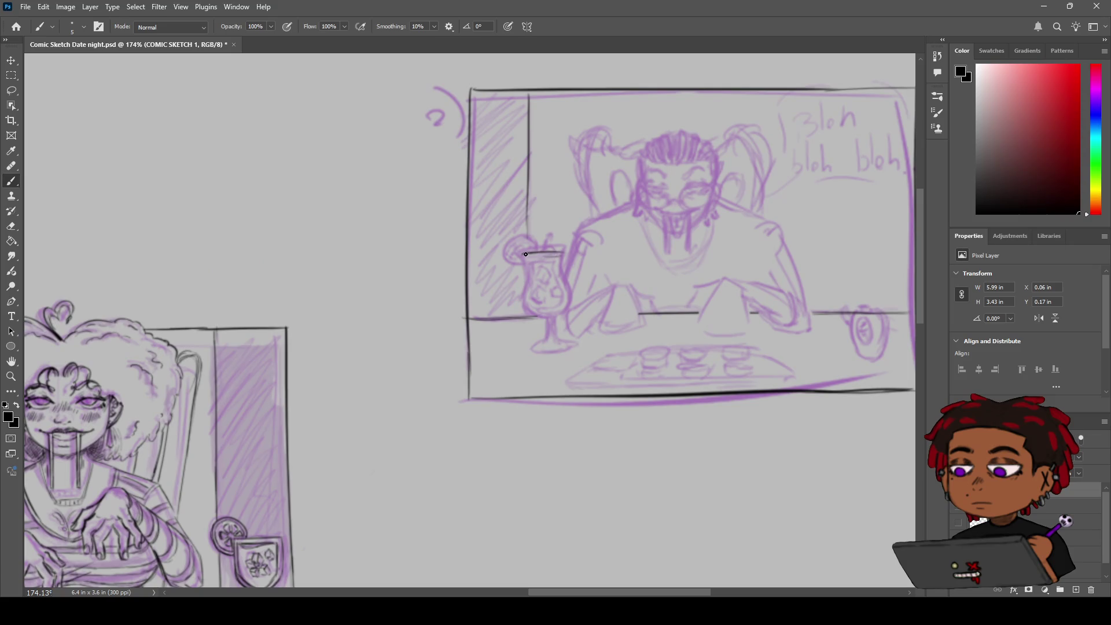
pyautogui.moveTo(523, 256)
pyautogui.mouseDown()
pyautogui.moveTo(553, 252)
pyautogui.moveTo(538, 257)
pyautogui.mouseUp()
pyautogui.hotkey('ctrl', 'z')
pyautogui.moveTo(560, 256); pyautogui.dragTo(523, 254)
# Draw the left side of the drink glass in black.
pyautogui.moveTo(523, 255)
pyautogui.mouseDown()
pyautogui.moveTo(529, 284)
pyautogui.moveTo(564, 280)
pyautogui.moveTo(570, 298)
pyautogui.moveTo(535, 312)
pyautogui.mouseUp()
# Zoom out and hide the purple underdrawing of the Bleh panel.
pyautogui.press('z')
pyautogui.scroll(-2, 298, 484)
pyautogui.scroll(1, 387, 372)
pyautogui.moveTo(476, 290)
pyautogui.mouseDown()
pyautogui.moveTo(605, 198)
pyautogui.moveTo(552, 199)
pyautogui.mouseUp()
pyautogui.press('h')
pyautogui.moveTo(454, 266); pyautogui.dragTo(474, 316)
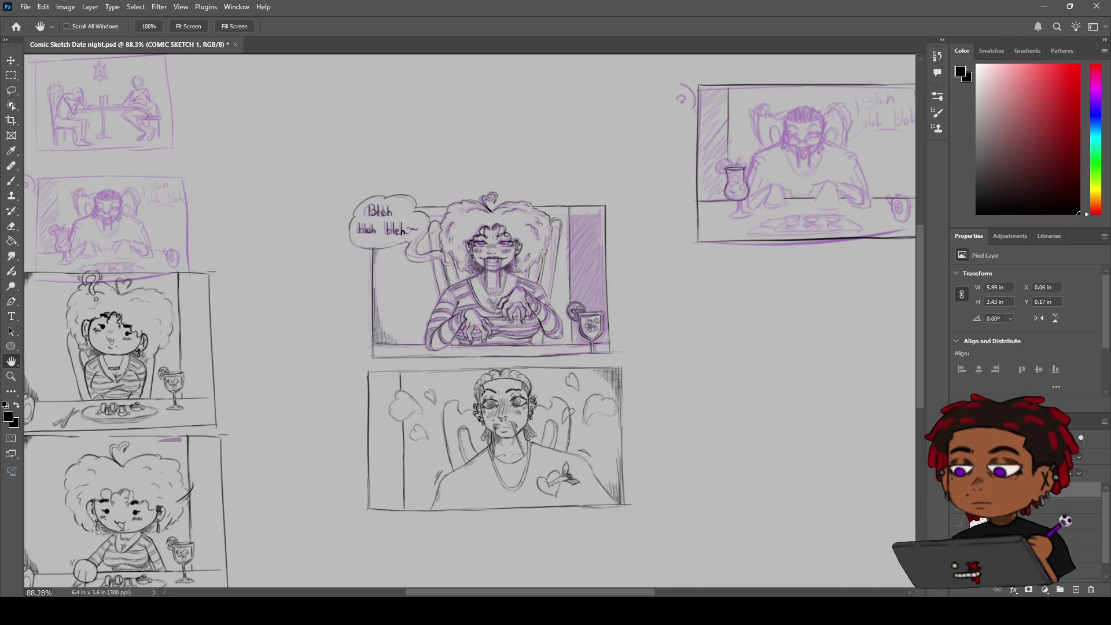
pyautogui.press('z')
pyautogui.scroll(2, 484, 288)
pyautogui.moveTo(483, 289); pyautogui.dragTo(466, 285)
# Pan across the page to bring purple panel 2 back to the centre.
pyautogui.press('h')
pyautogui.moveTo(546, 480); pyautogui.dragTo(521, 381)
pyautogui.moveTo(577, 266)
pyautogui.mouseDown()
pyautogui.moveTo(491, 434)
pyautogui.moveTo(641, 359)
pyautogui.mouseUp()
pyautogui.moveTo(471, 298)
pyautogui.mouseDown()
pyautogui.moveTo(581, 349)
pyautogui.moveTo(644, 305)
pyautogui.mouseUp()
pyautogui.moveTo(440, 69)
pyautogui.mouseDown()
pyautogui.moveTo(472, 162)
pyautogui.moveTo(446, 250)
pyautogui.moveTo(223, 287)
pyautogui.mouseUp()
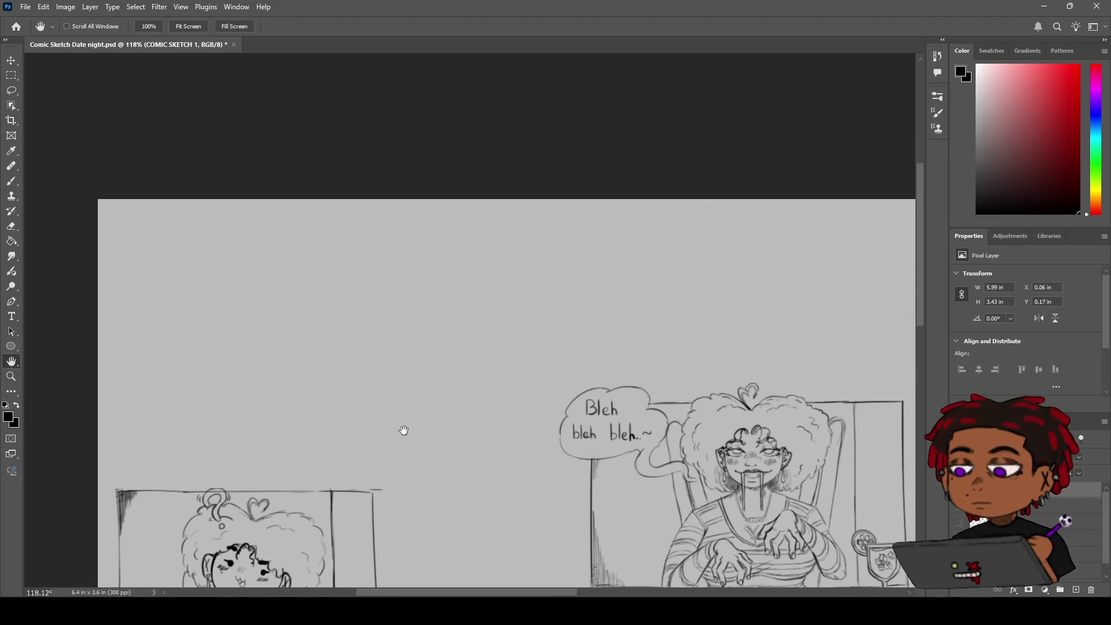
pyautogui.moveTo(528, 441)
pyautogui.mouseDown()
pyautogui.moveTo(509, 377)
pyautogui.moveTo(463, 405)
pyautogui.moveTo(500, 375)
pyautogui.mouseUp()
pyautogui.moveTo(581, 268)
pyautogui.mouseDown()
pyautogui.moveTo(263, 333)
pyautogui.moveTo(215, 389)
pyautogui.moveTo(176, 369)
pyautogui.mouseUp()
pyautogui.moveTo(541, 305); pyautogui.dragTo(549, 357)
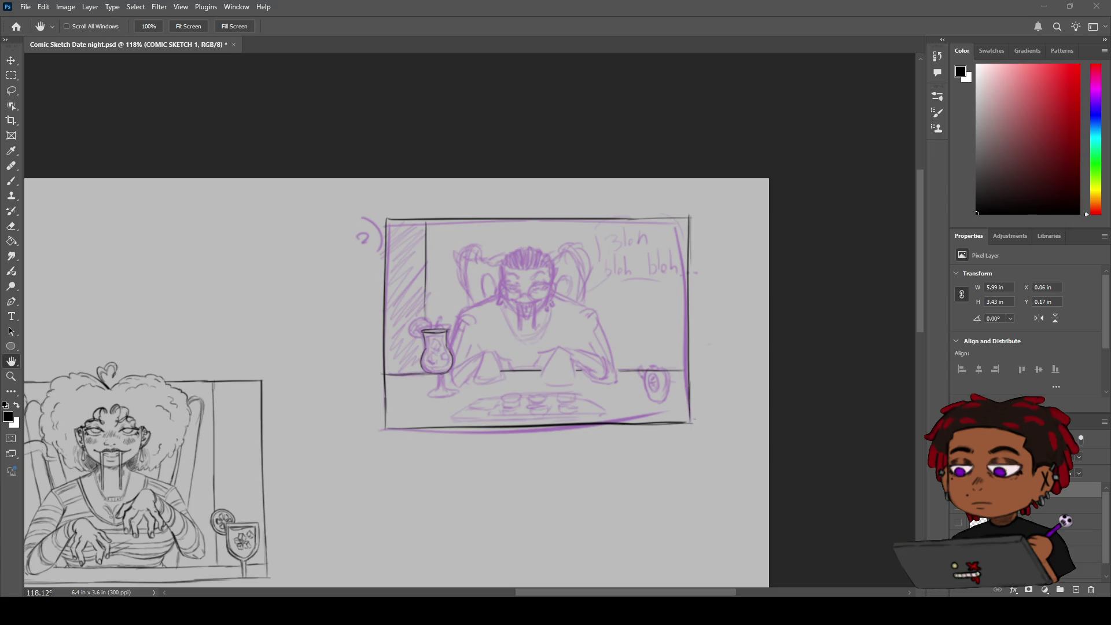
# Zoom in on the character's face and cocktail glass in panel 2, ready to ink with the Brush.
pyautogui.press('z')
pyautogui.moveTo(481, 289); pyautogui.dragTo(511, 278)
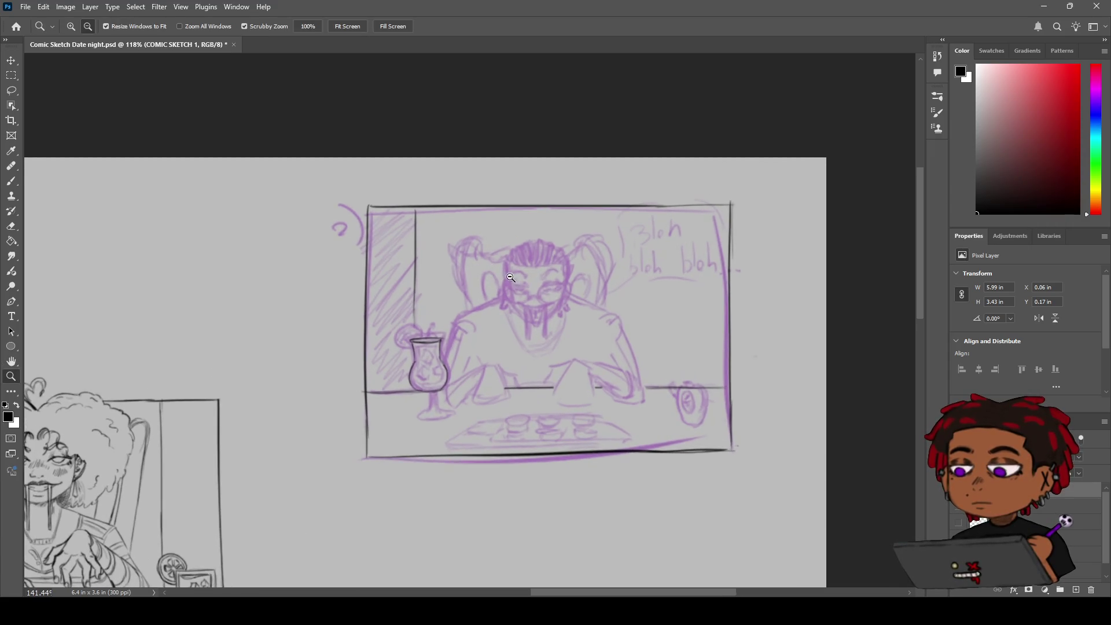
pyautogui.moveTo(432, 346)
pyautogui.mouseDown()
pyautogui.moveTo(471, 335)
pyautogui.moveTo(445, 365)
pyautogui.mouseUp()
pyautogui.press('b')
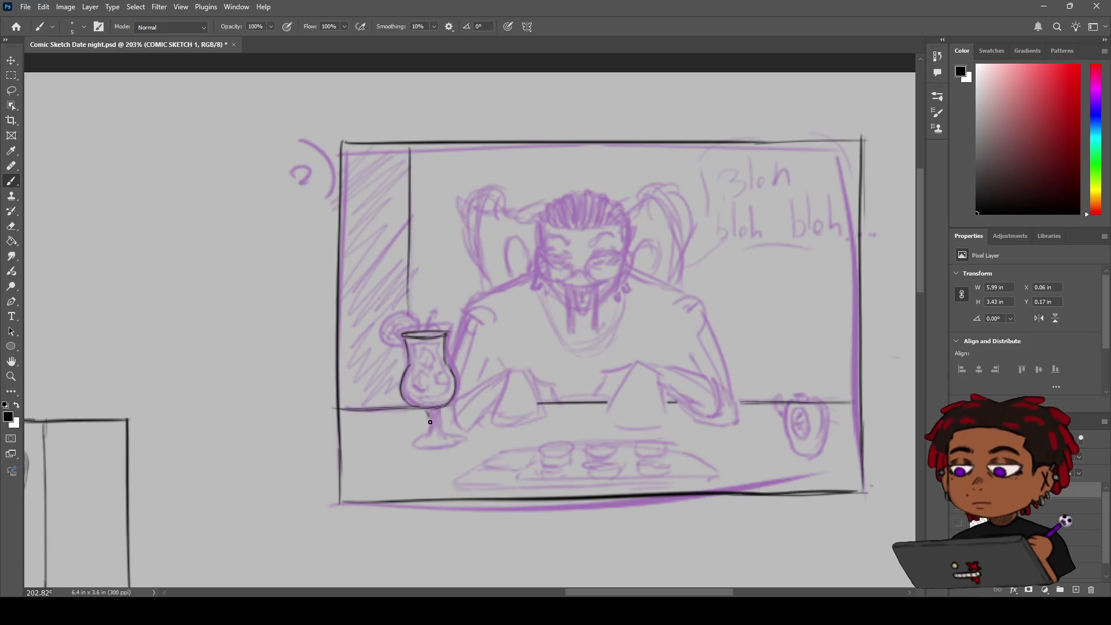
# Ink both sides of the glass stem, its base and curved foot in black, then zoom out.
pyautogui.moveTo(433, 412); pyautogui.dragTo(414, 445)
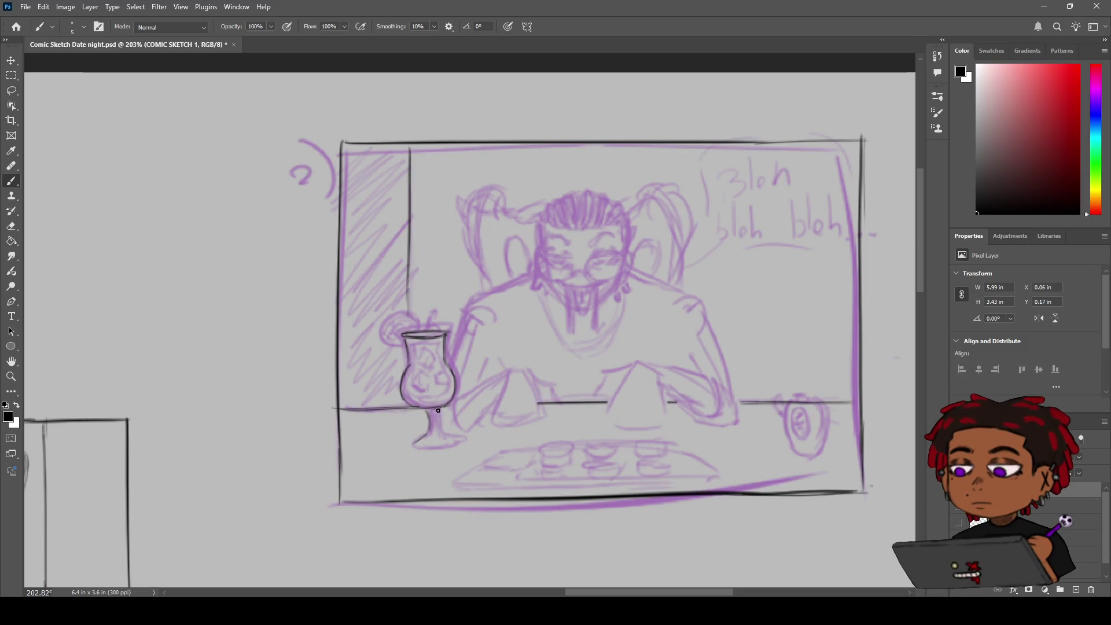
pyautogui.moveTo(437, 412); pyautogui.dragTo(437, 434)
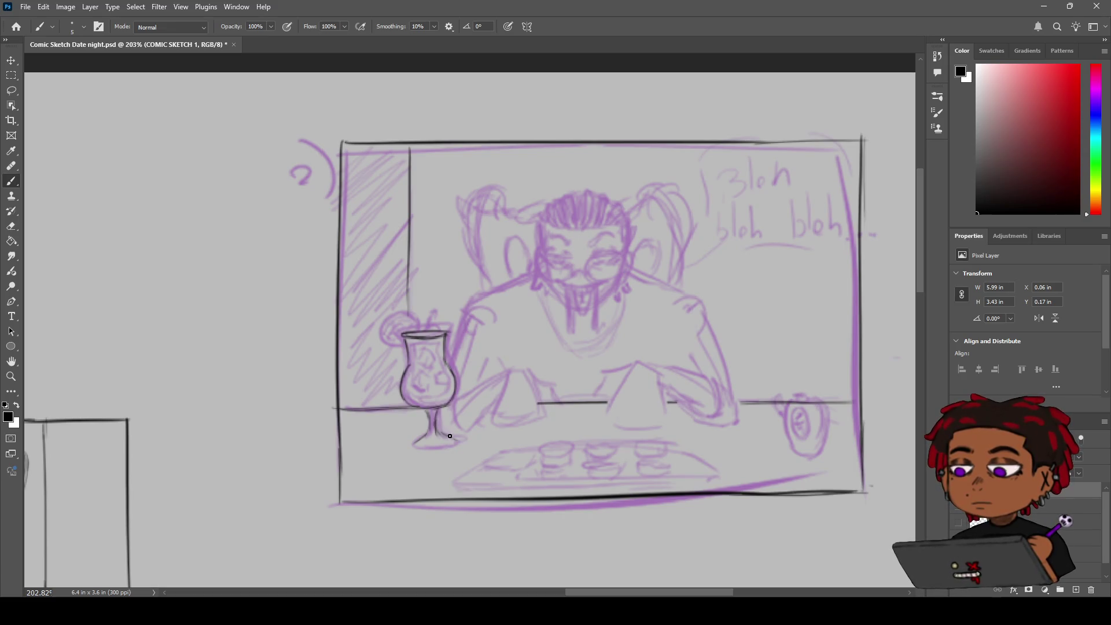
pyautogui.moveTo(438, 432); pyautogui.dragTo(456, 439)
pyautogui.moveTo(413, 442); pyautogui.dragTo(456, 442)
pyautogui.keyDown('alt'); pyautogui.click(452, 444); pyautogui.keyUp('alt')
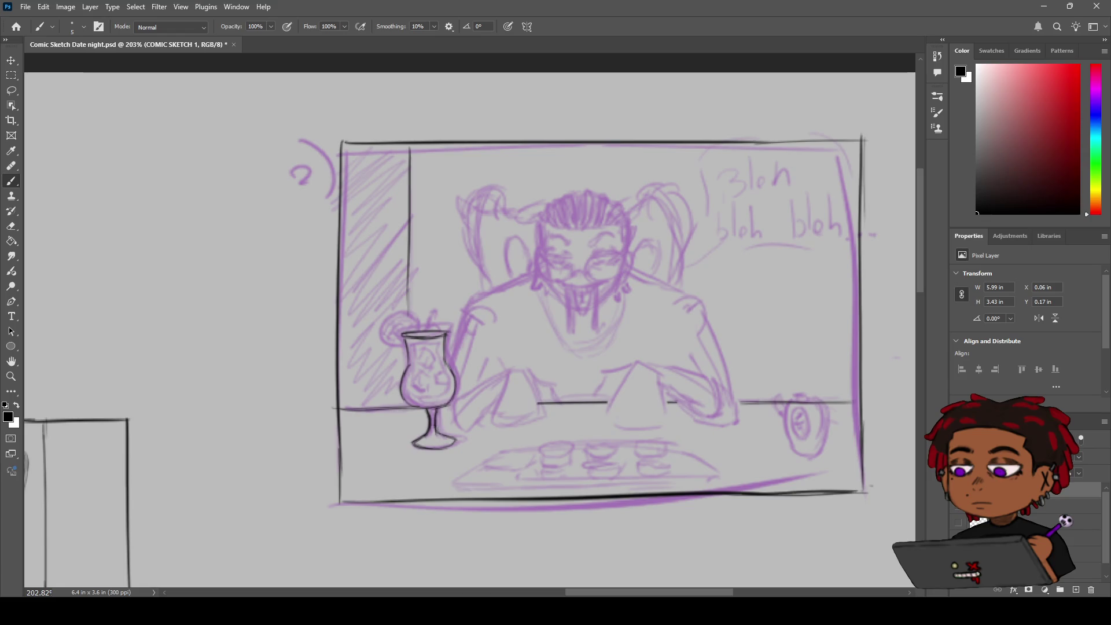
pyautogui.press('e')
pyautogui.press('z')
pyautogui.moveTo(434, 418)
pyautogui.mouseDown()
pyautogui.moveTo(382, 400)
pyautogui.moveTo(468, 374)
pyautogui.moveTo(400, 428)
pyautogui.moveTo(367, 488)
pyautogui.mouseUp()
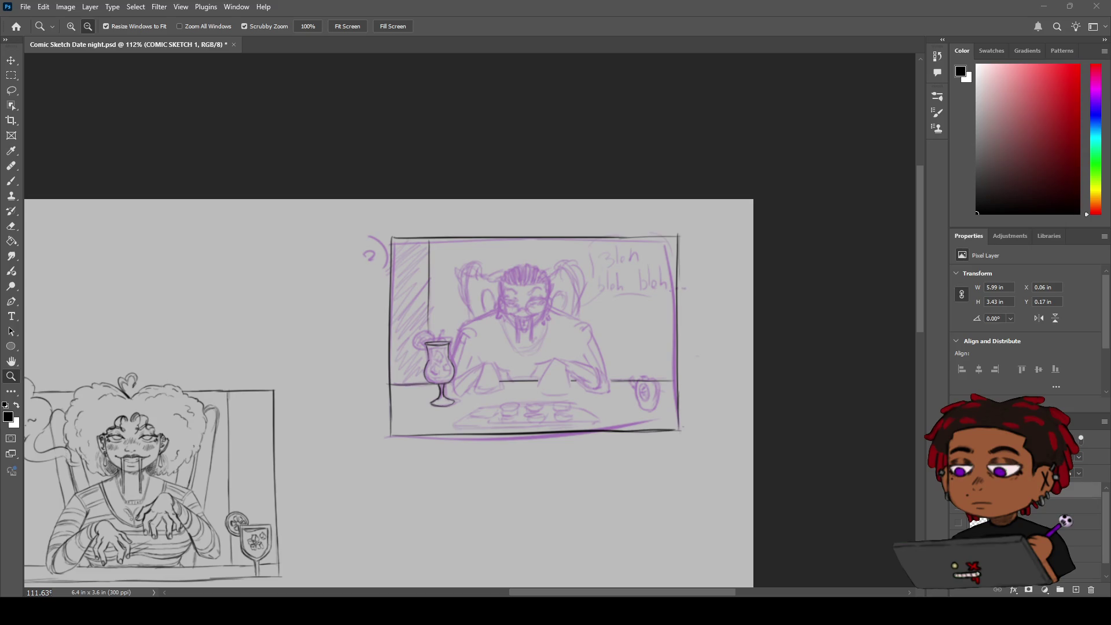
# Ink the left side of the glass bowl and zoom in closer on the glass.
pyautogui.scroll(5, 514, 320)
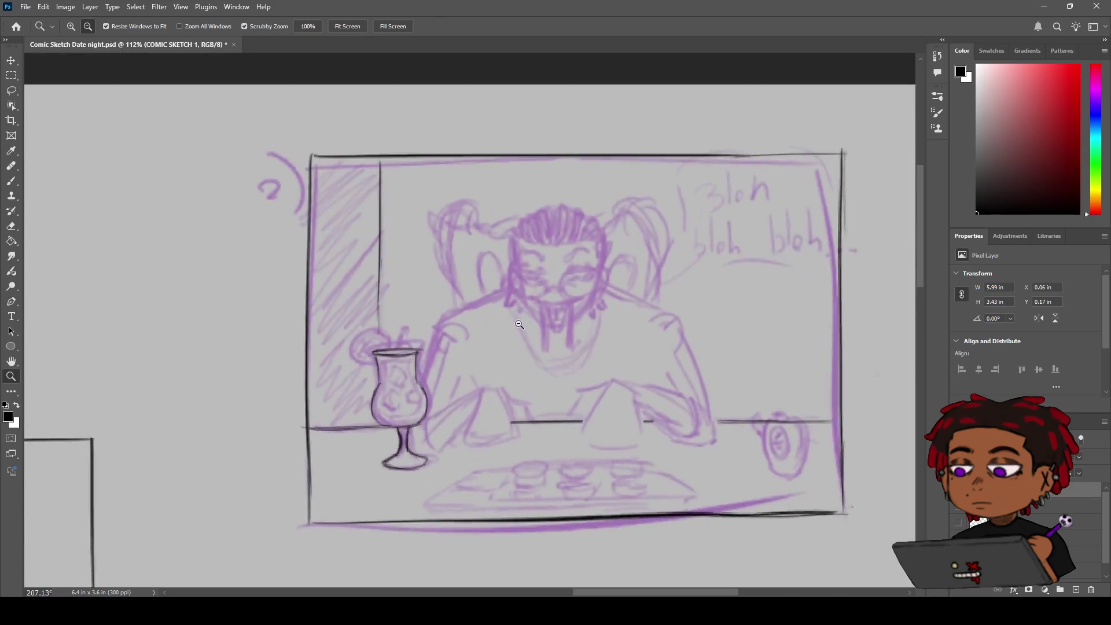
pyautogui.press('b')
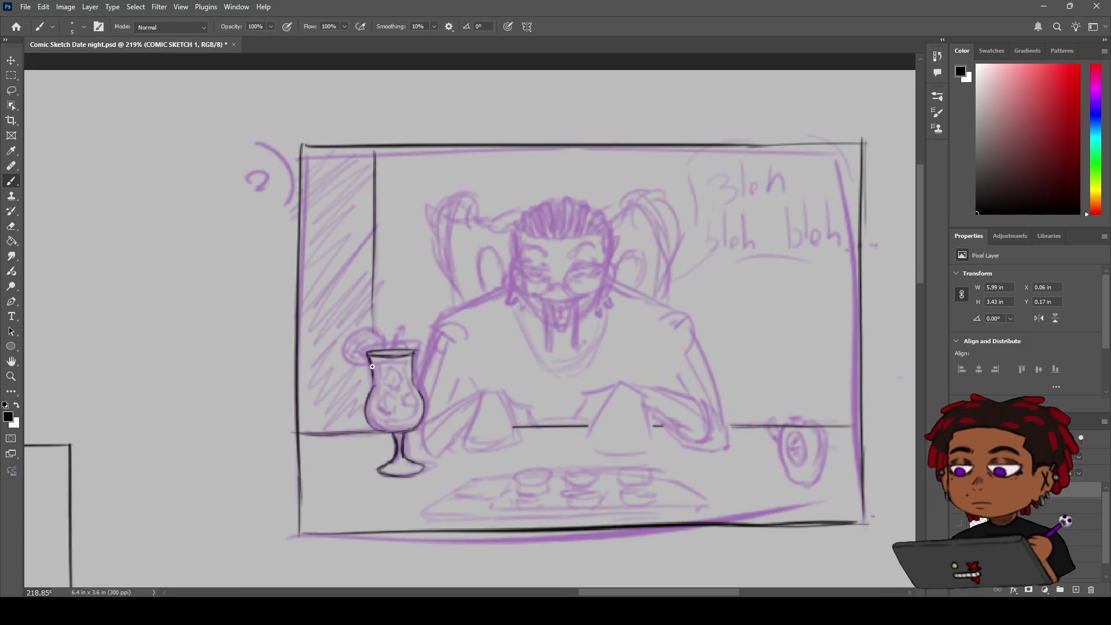
pyautogui.moveTo(375, 364)
pyautogui.mouseDown()
pyautogui.moveTo(366, 411)
pyautogui.moveTo(399, 431)
pyautogui.mouseUp()
pyautogui.press('z')
pyautogui.moveTo(403, 443)
pyautogui.mouseDown()
pyautogui.moveTo(324, 439)
pyautogui.moveTo(428, 423)
pyautogui.moveTo(400, 446)
pyautogui.mouseUp()
pyautogui.press('e')
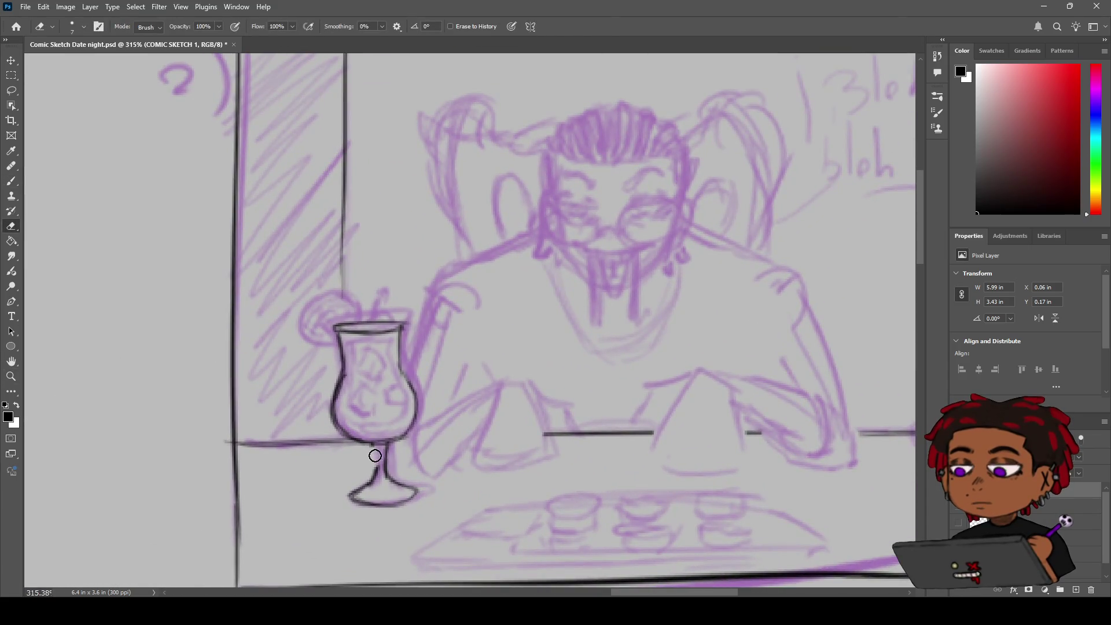
pyautogui.press('b')
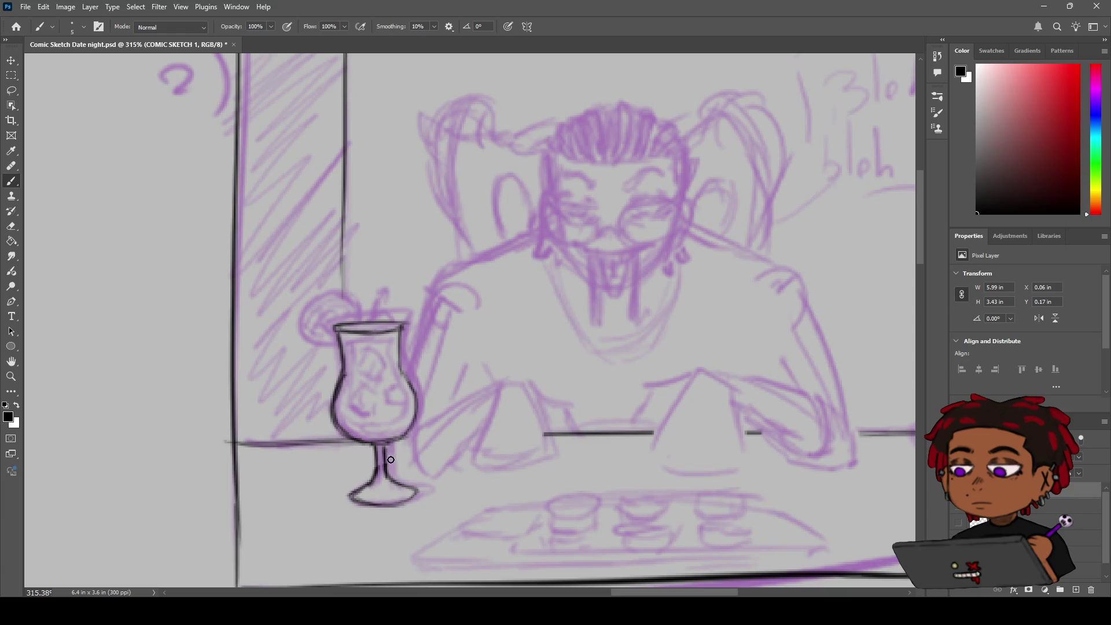
# Ink the inner rim and both inner wall lines, plus three ice cubes inside the glass.
pyautogui.moveTo(347, 339); pyautogui.dragTo(389, 337)
pyautogui.moveTo(347, 349)
pyautogui.mouseDown()
pyautogui.moveTo(342, 417)
pyautogui.moveTo(375, 431)
pyautogui.moveTo(359, 431)
pyautogui.moveTo(400, 423)
pyautogui.moveTo(394, 429)
pyautogui.moveTo(410, 412)
pyautogui.moveTo(400, 386)
pyautogui.mouseUp()
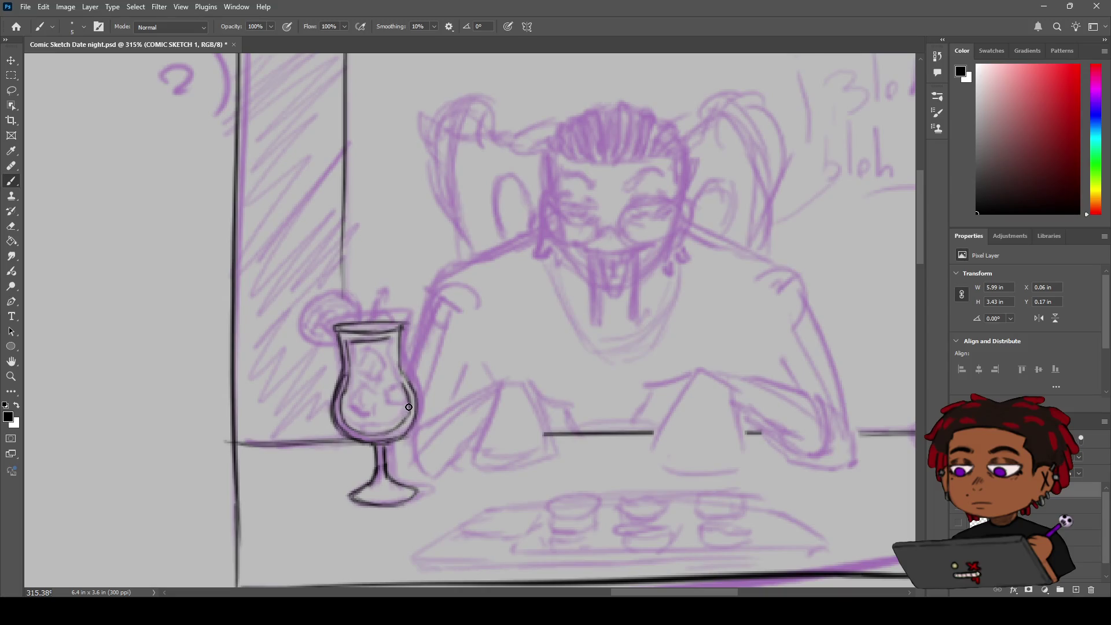
pyautogui.moveTo(394, 352); pyautogui.dragTo(403, 379)
pyautogui.moveTo(363, 404)
pyautogui.mouseDown()
pyautogui.moveTo(359, 391)
pyautogui.moveTo(375, 405)
pyautogui.moveTo(367, 413)
pyautogui.mouseUp()
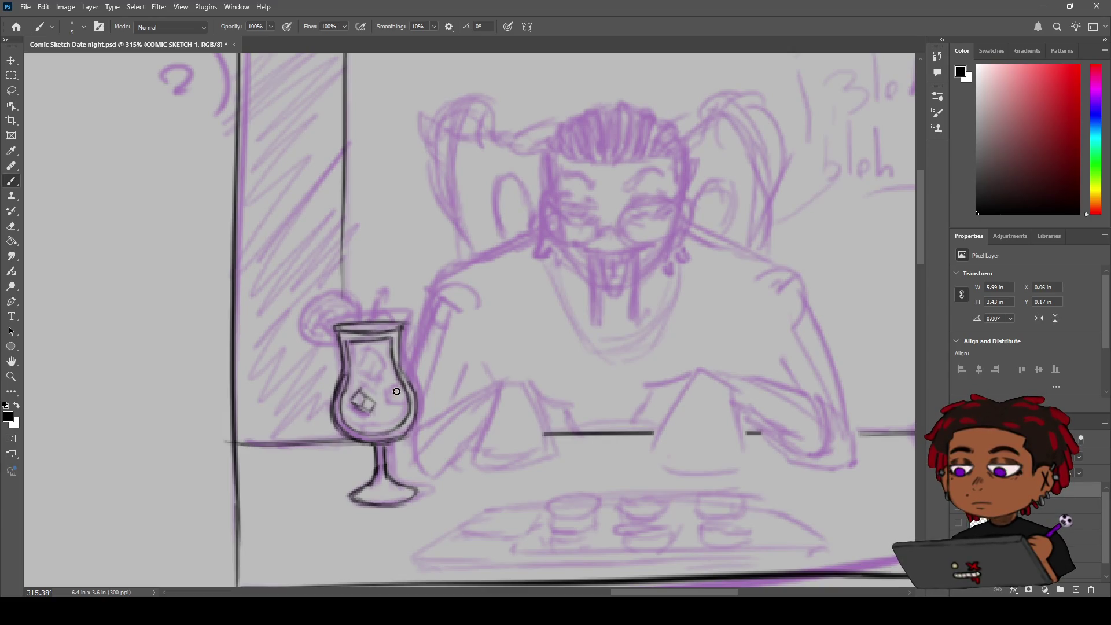
pyautogui.moveTo(389, 390)
pyautogui.mouseDown()
pyautogui.moveTo(382, 400)
pyautogui.moveTo(402, 399)
pyautogui.moveTo(394, 388)
pyautogui.moveTo(387, 399)
pyautogui.mouseUp()
pyautogui.moveTo(365, 356)
pyautogui.mouseDown()
pyautogui.moveTo(357, 371)
pyautogui.moveTo(371, 380)
pyautogui.moveTo(370, 354)
pyautogui.moveTo(382, 367)
pyautogui.moveTo(375, 385)
pyautogui.mouseUp()
pyautogui.press('z')
pyautogui.keyDown('alt'); pyautogui.click(381, 371); pyautogui.keyUp('alt')
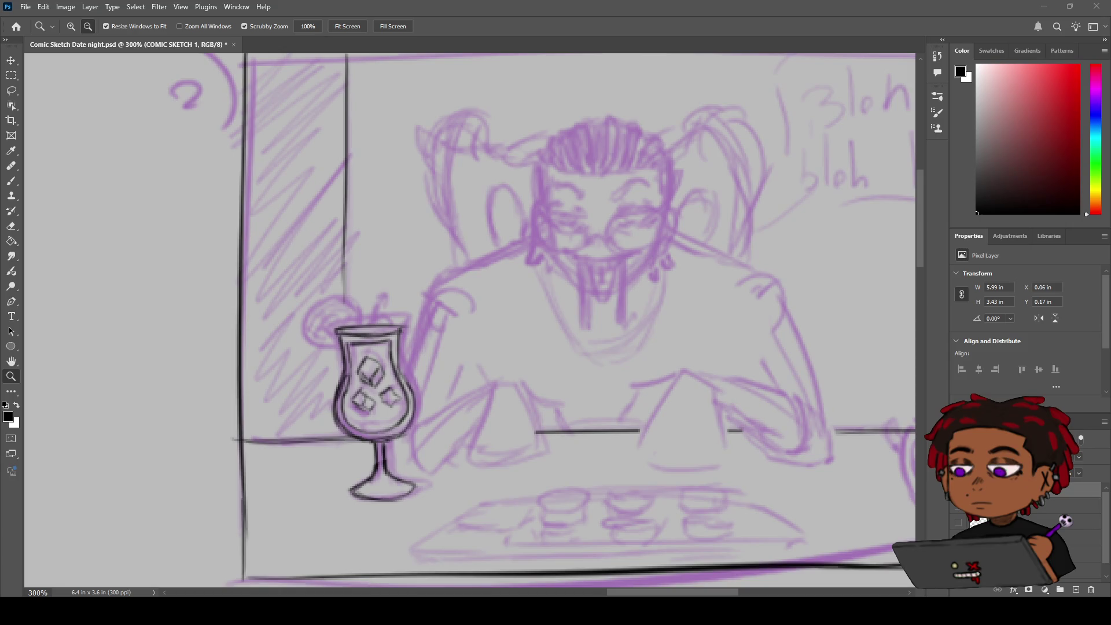
pyautogui.moveTo(517, 495)
pyautogui.mouseDown()
pyautogui.moveTo(474, 491)
pyautogui.moveTo(614, 227)
pyautogui.mouseUp()
# Pan the view to show the earlier inked panels beside panel 2.
pyautogui.press('h')
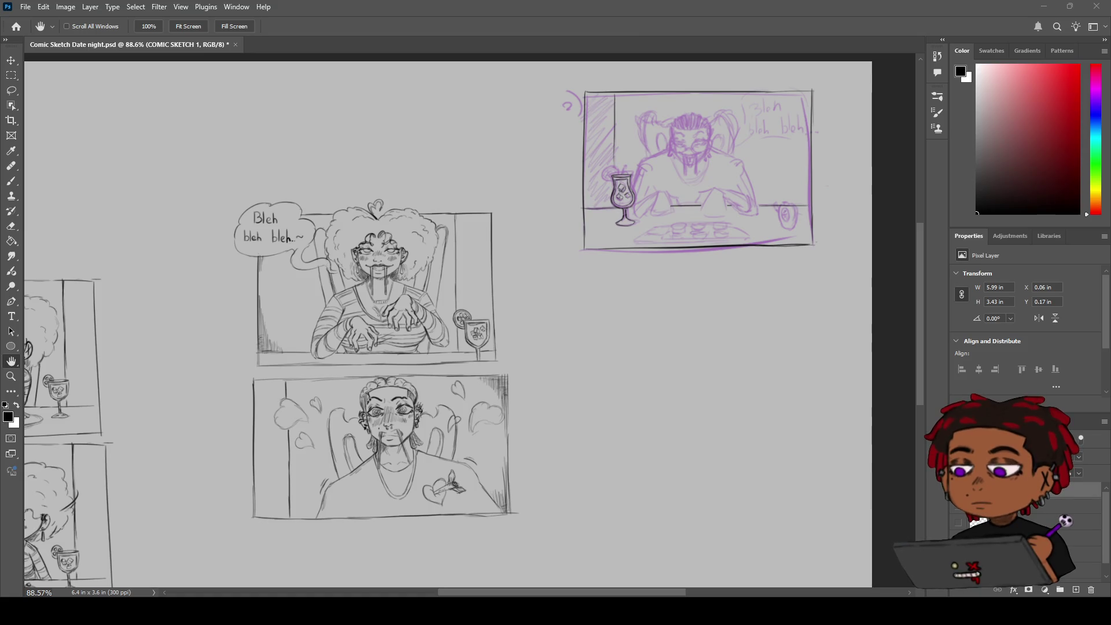
# Touch up the glass base and ink a round lime slice on the rim, undoing stray strokes.
pyautogui.press('z')
pyautogui.moveTo(688, 198)
pyautogui.mouseDown()
pyautogui.moveTo(389, 311)
pyautogui.moveTo(473, 292)
pyautogui.moveTo(457, 293)
pyautogui.mouseUp()
pyautogui.press('b')
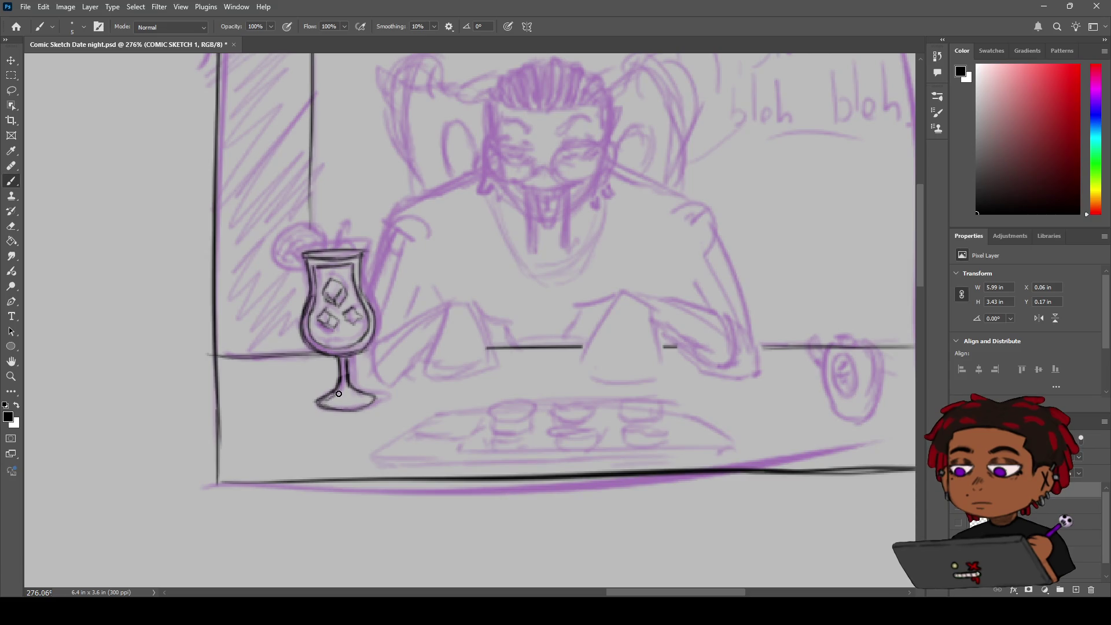
pyautogui.moveTo(327, 404); pyautogui.dragTo(342, 395)
pyautogui.moveTo(362, 268); pyautogui.dragTo(382, 330)
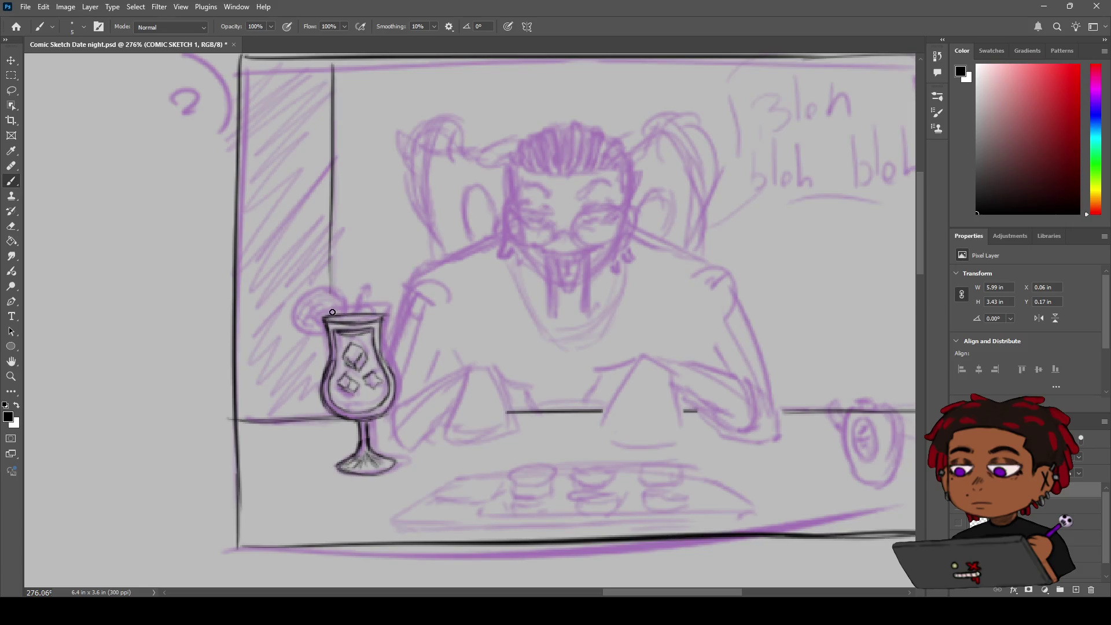
pyautogui.moveTo(331, 291)
pyautogui.mouseDown()
pyautogui.moveTo(341, 311)
pyautogui.moveTo(324, 319)
pyautogui.mouseUp()
pyautogui.hotkey('ctrl', 'z')
pyautogui.moveTo(303, 305); pyautogui.dragTo(329, 333)
pyautogui.hotkey('ctrl', 'z')
pyautogui.moveTo(312, 293)
pyautogui.mouseDown()
pyautogui.moveTo(302, 320)
pyautogui.moveTo(325, 334)
pyautogui.mouseUp()
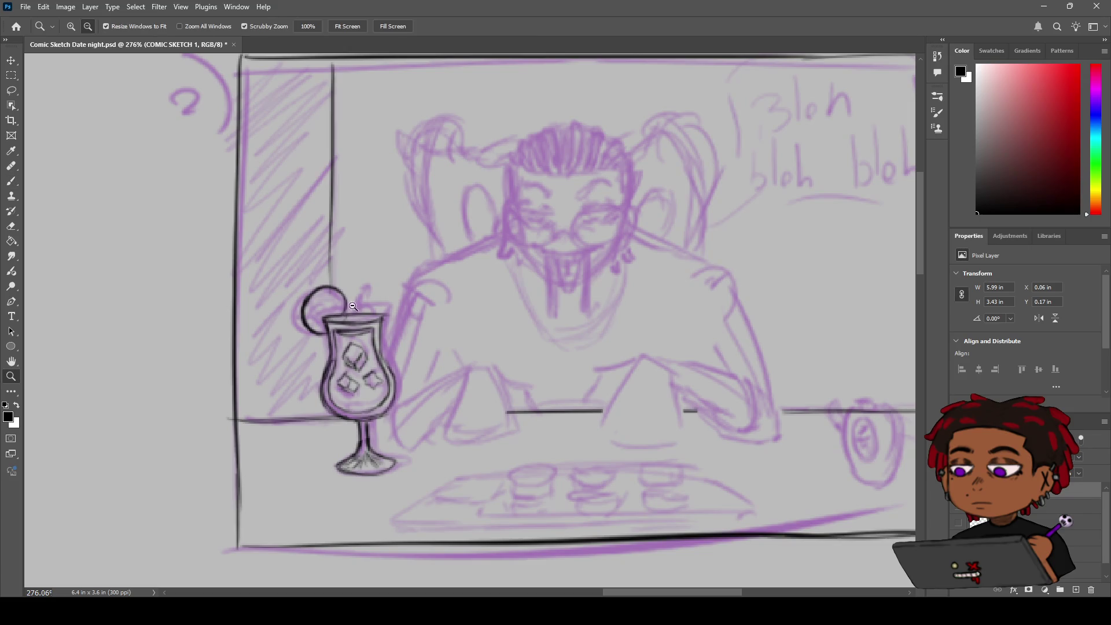
# Join the lime's right side to the glass rim and ink the wedge lines inside the slice.
pyautogui.scroll(4, 336, 315)
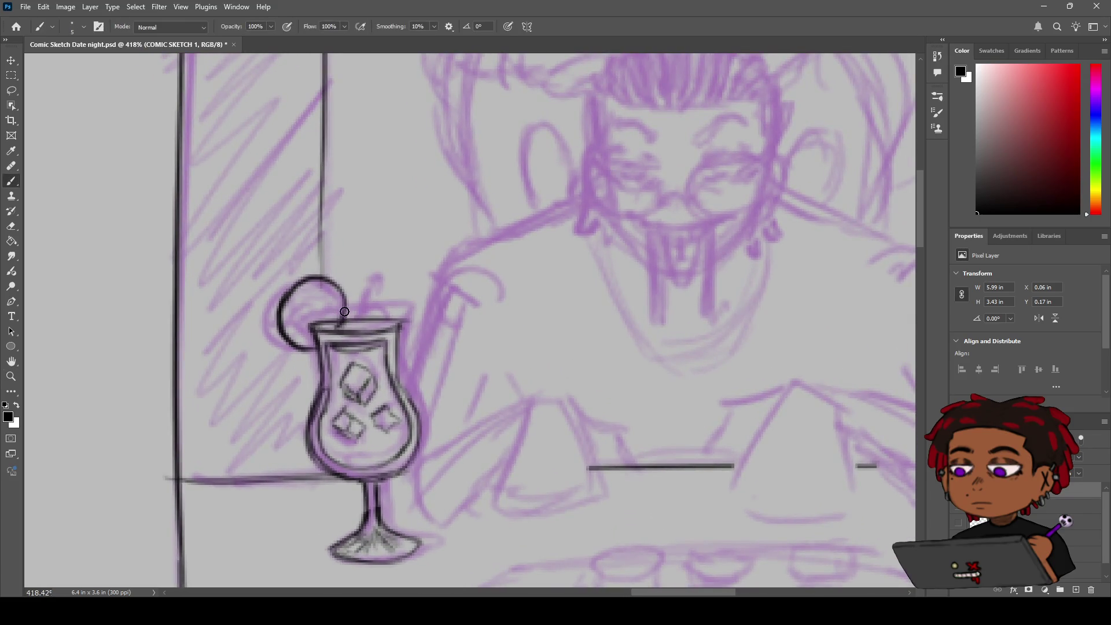
pyautogui.moveTo(340, 331); pyautogui.dragTo(341, 296)
pyautogui.press('e')
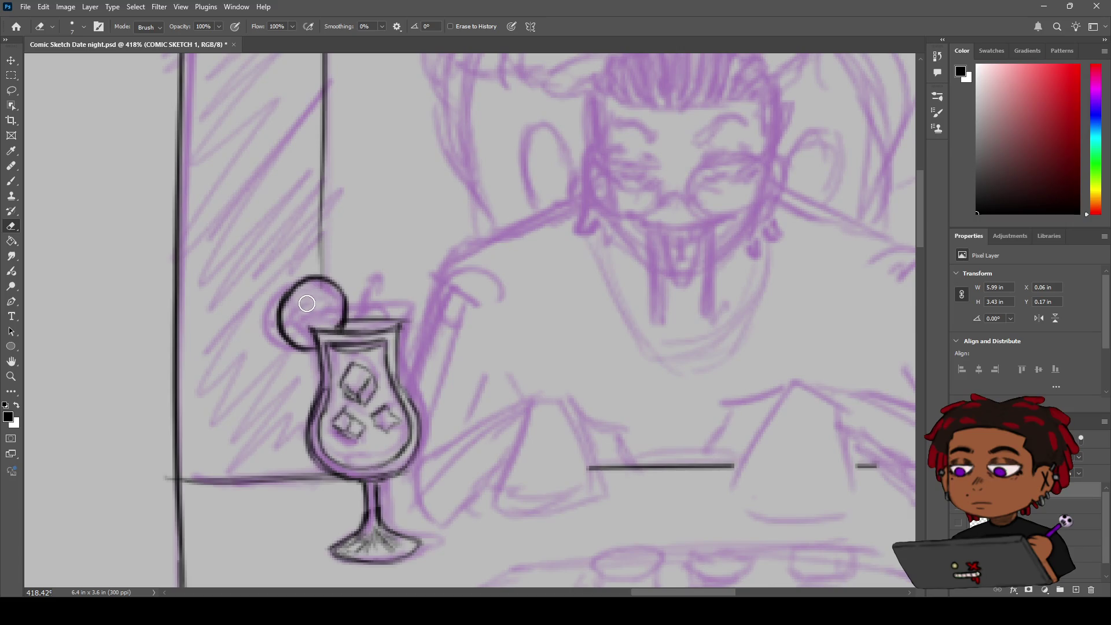
pyautogui.press('b')
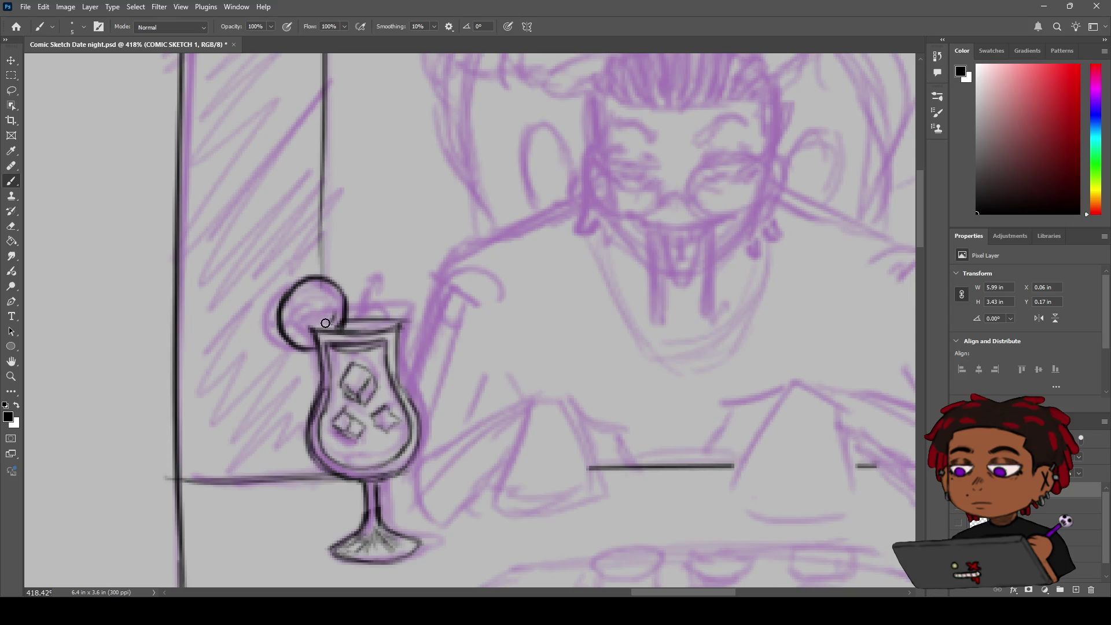
pyautogui.moveTo(315, 320)
pyautogui.mouseDown()
pyautogui.moveTo(332, 302)
pyautogui.moveTo(338, 322)
pyautogui.moveTo(335, 299)
pyautogui.mouseUp()
pyautogui.hotkey('ctrl', 'z')
pyautogui.moveTo(318, 293)
pyautogui.mouseDown()
pyautogui.moveTo(329, 304)
pyautogui.moveTo(307, 296)
pyautogui.moveTo(294, 320)
pyautogui.moveTo(312, 344)
pyautogui.moveTo(295, 316)
pyautogui.moveTo(289, 326)
pyautogui.moveTo(300, 304)
pyautogui.moveTo(341, 309)
pyautogui.moveTo(334, 326)
pyautogui.moveTo(335, 301)
pyautogui.moveTo(297, 301)
pyautogui.mouseUp()
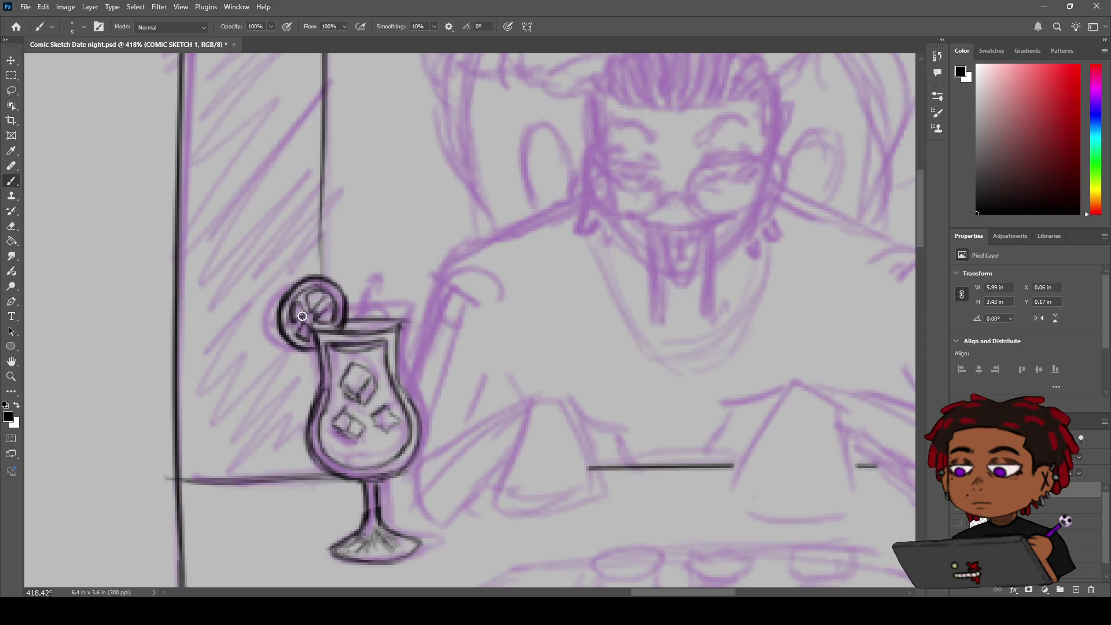
# Zoom in around the drink and add two short ink strokes on the glass rim.
pyautogui.press('z')
pyautogui.moveTo(302, 317)
pyautogui.mouseDown()
pyautogui.moveTo(272, 306)
pyautogui.moveTo(358, 283)
pyautogui.mouseUp()
pyautogui.press('b')
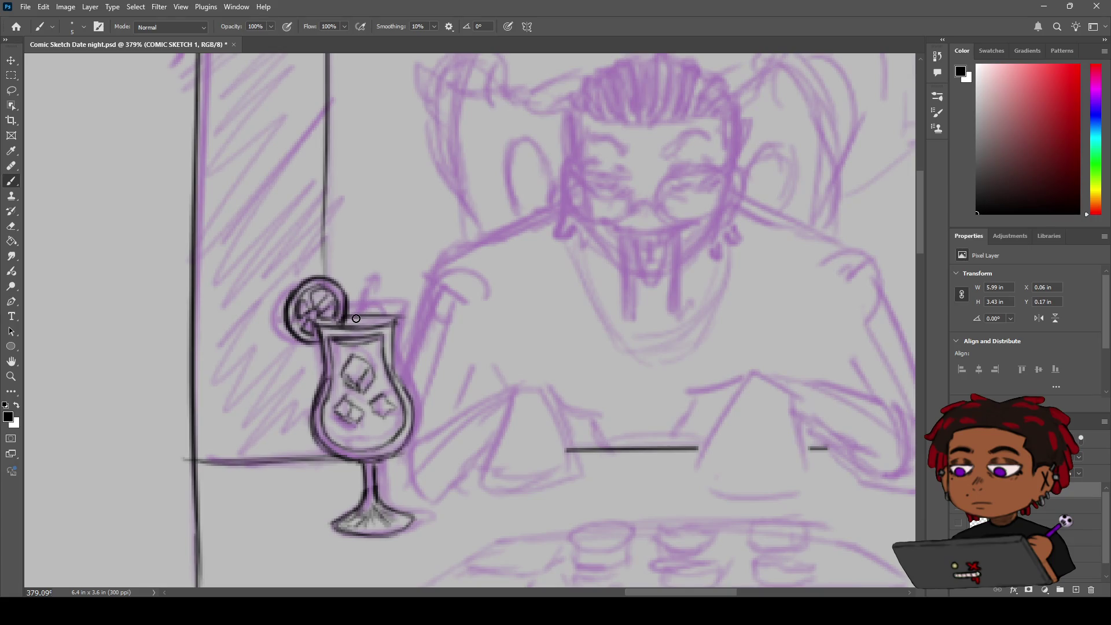
pyautogui.moveTo(360, 312); pyautogui.dragTo(368, 310)
pyautogui.moveTo(373, 302); pyautogui.dragTo(353, 319)
# Zoom out to check the whole panel, then zoom back in on the glass.
pyautogui.press('e')
pyautogui.scroll(-5, 365, 335)
pyautogui.scroll(6, 345, 342)
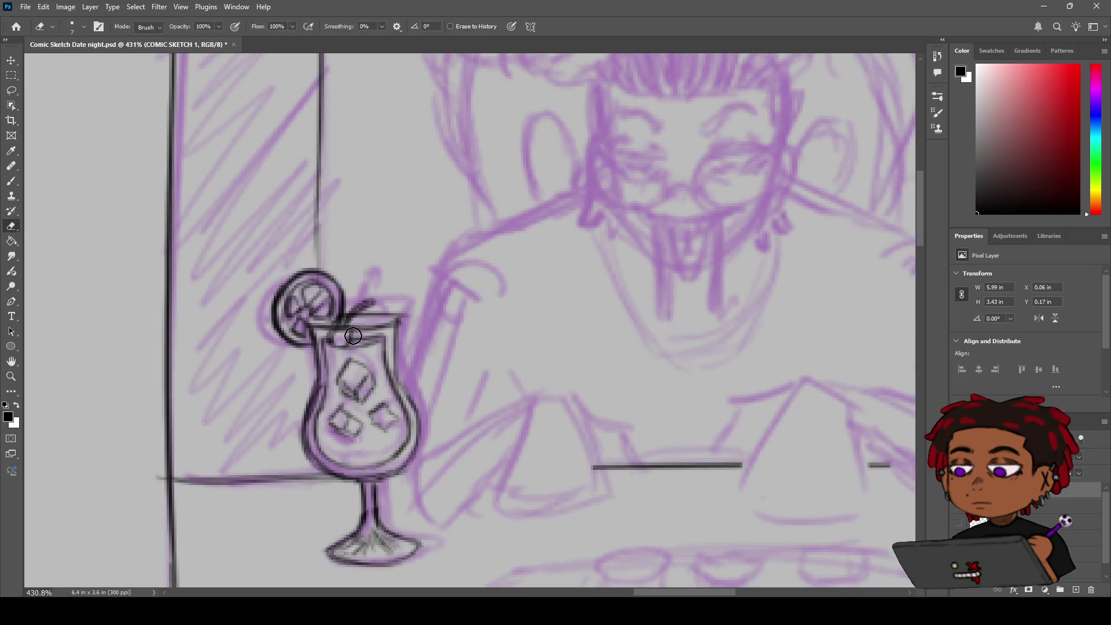
pyautogui.press('b')
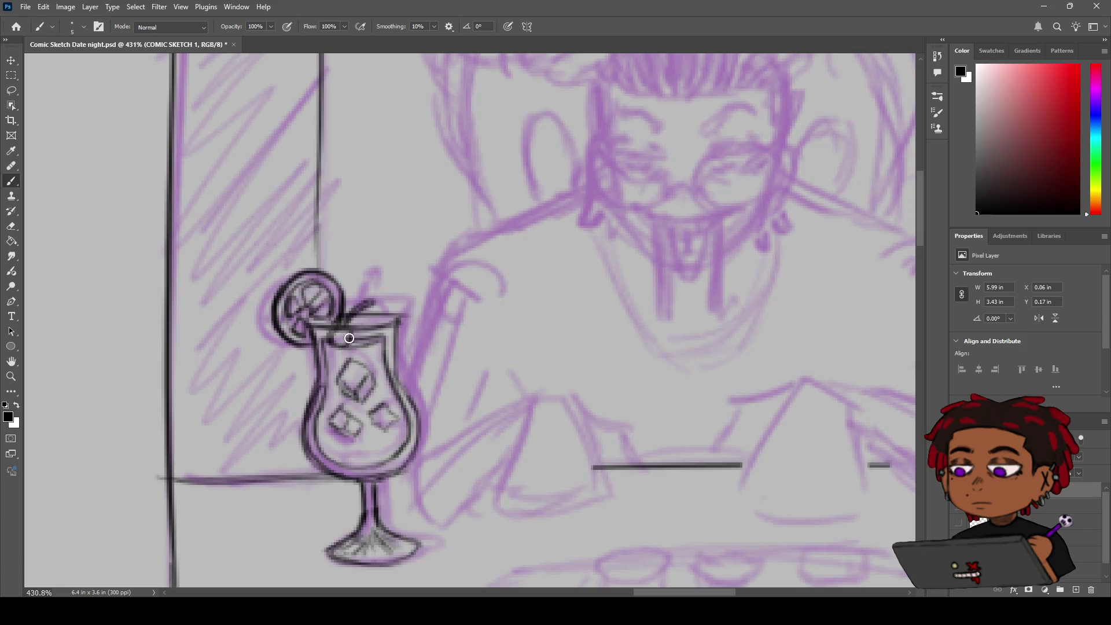
pyautogui.press('z')
pyautogui.scroll(-5, 342, 319)
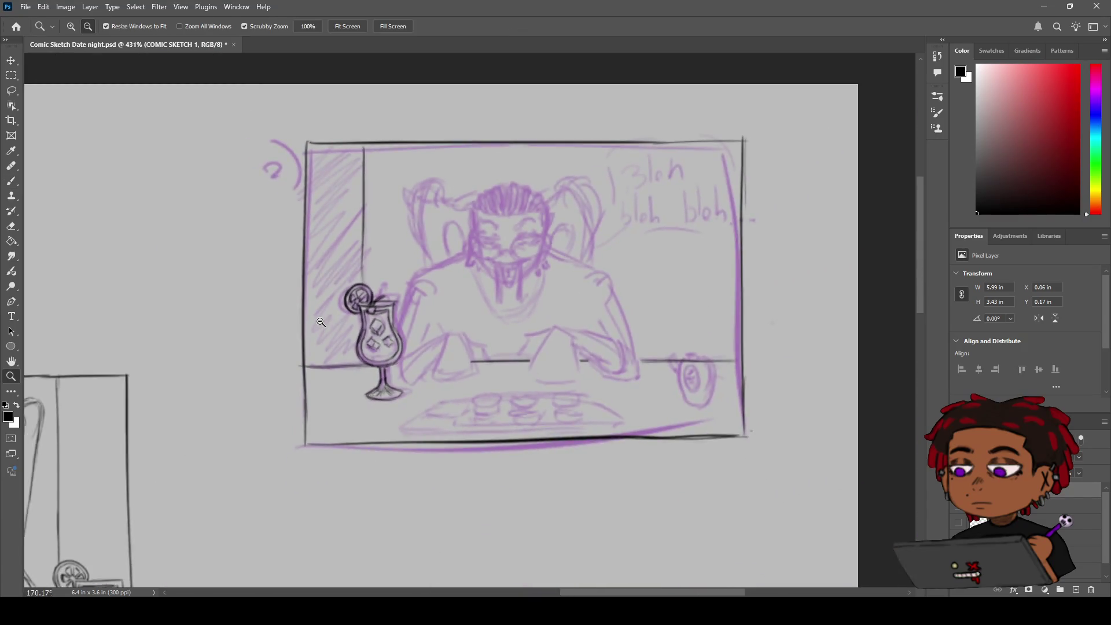
pyautogui.scroll(3, 350, 303)
pyautogui.press('b')
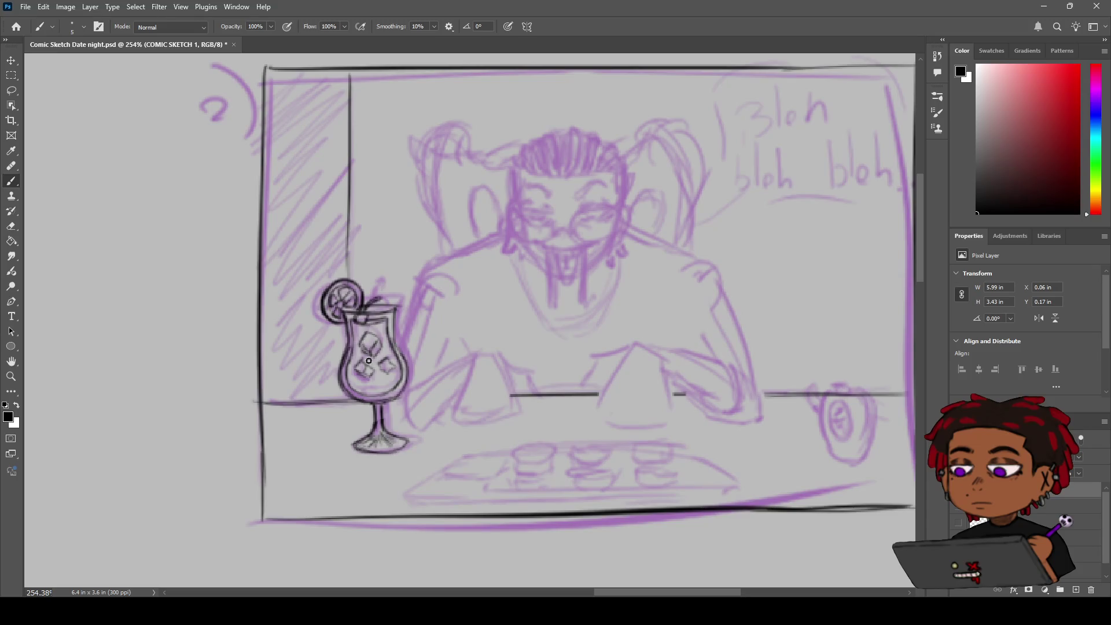
pyautogui.press('z')
pyautogui.scroll(3, 375, 328)
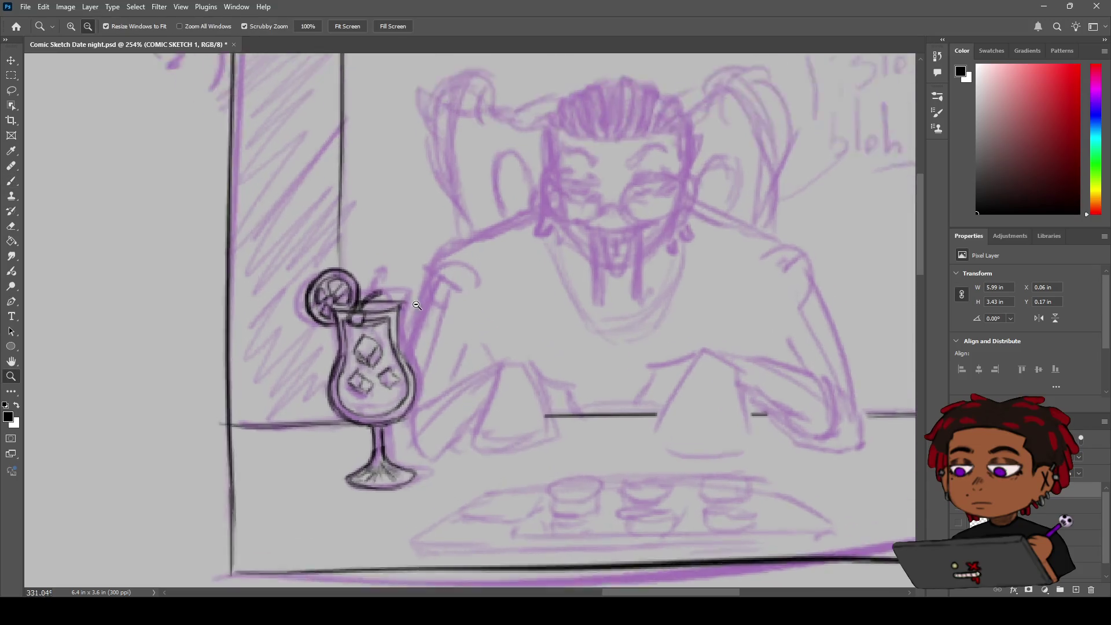
pyautogui.press('b')
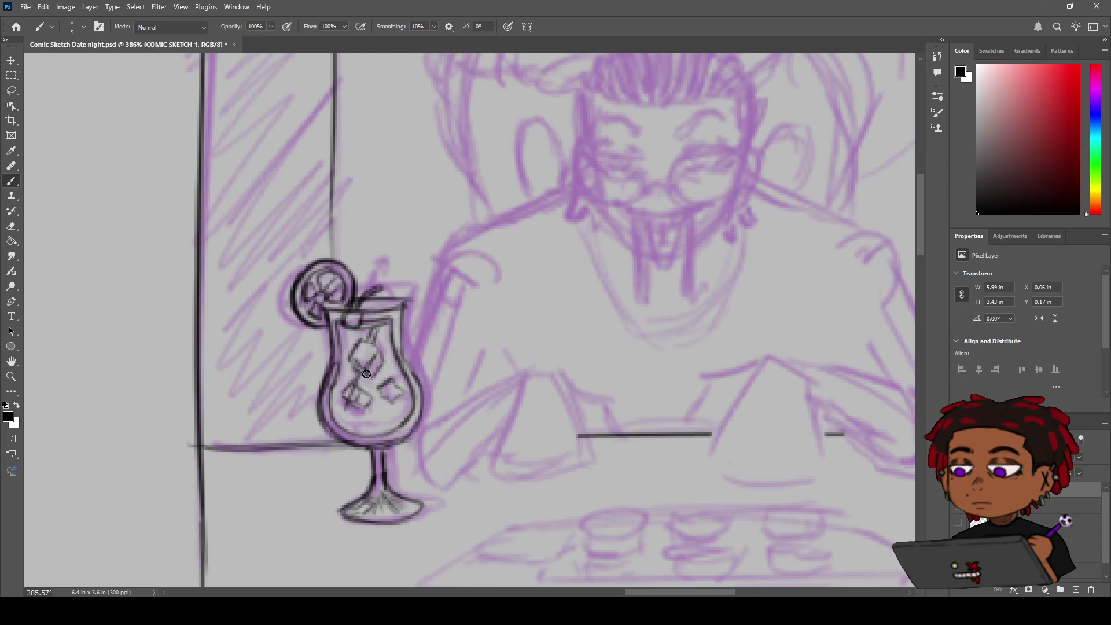
# Draw a straw rising from the glass rim, redrawing it as a cleaner double line.
pyautogui.moveTo(364, 369); pyautogui.dragTo(346, 414)
pyautogui.press('z')
pyautogui.moveTo(390, 327)
pyautogui.mouseDown()
pyautogui.moveTo(370, 324)
pyautogui.moveTo(375, 312)
pyautogui.mouseUp()
pyautogui.press('b')
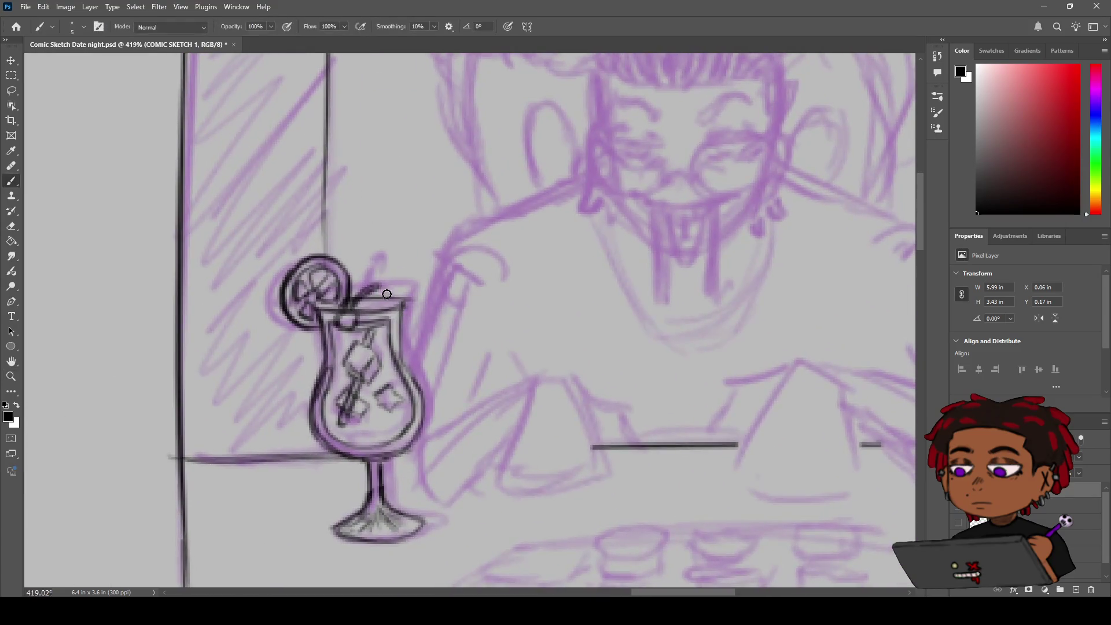
pyautogui.moveTo(383, 305); pyautogui.dragTo(399, 258)
pyautogui.hotkey('ctrl', 'z')
pyautogui.moveTo(379, 309); pyautogui.dragTo(398, 263)
# Zoom out to the whole panel and hide the purple sketch layer.
pyautogui.press('z')
pyautogui.moveTo(451, 312)
pyautogui.mouseDown()
pyautogui.moveTo(348, 306)
pyautogui.moveTo(445, 301)
pyautogui.mouseUp()
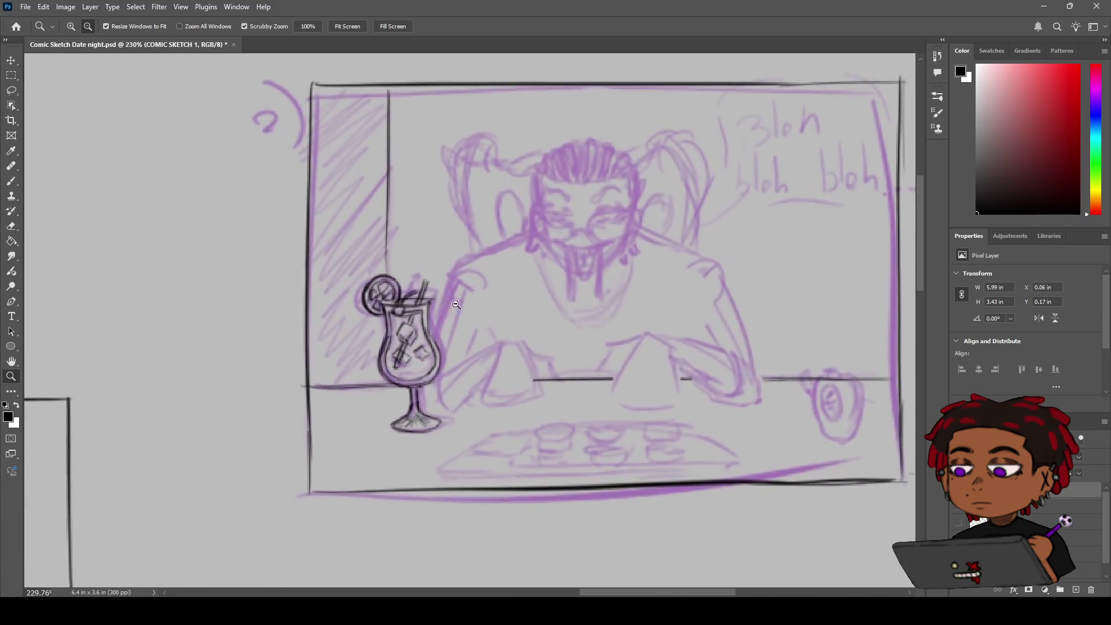
pyautogui.click(959, 505)
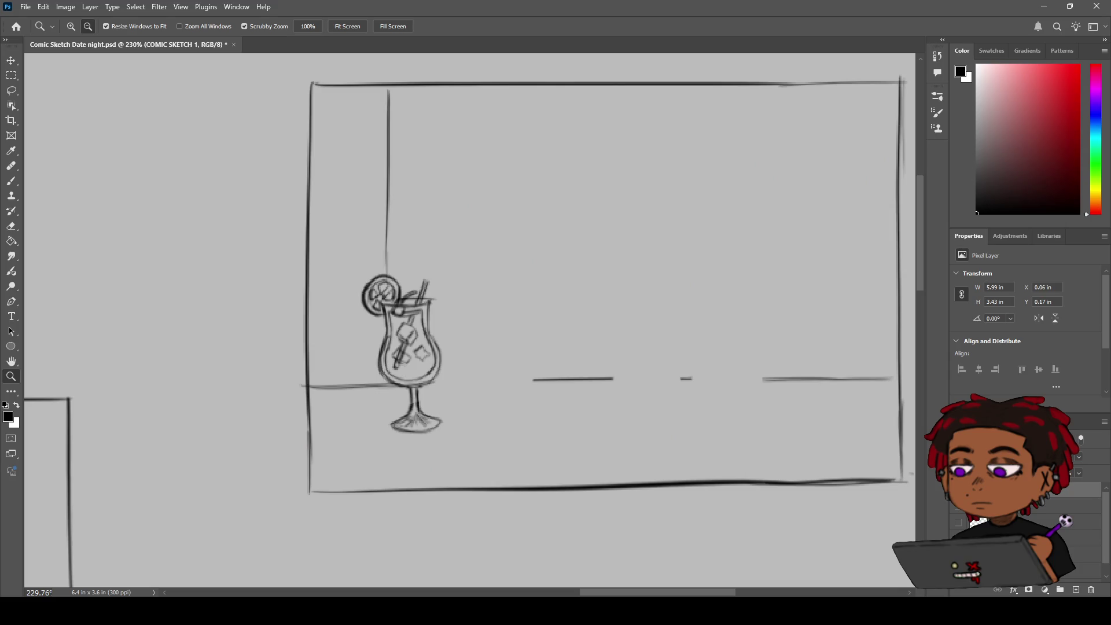
# Briefly compare against the purple sketch, then hide it and pan the glass to centre.
pyautogui.click(959, 505)
pyautogui.click(959, 505)
pyautogui.scroll(-3, 625, 347)
pyautogui.scroll(5, 607, 347)
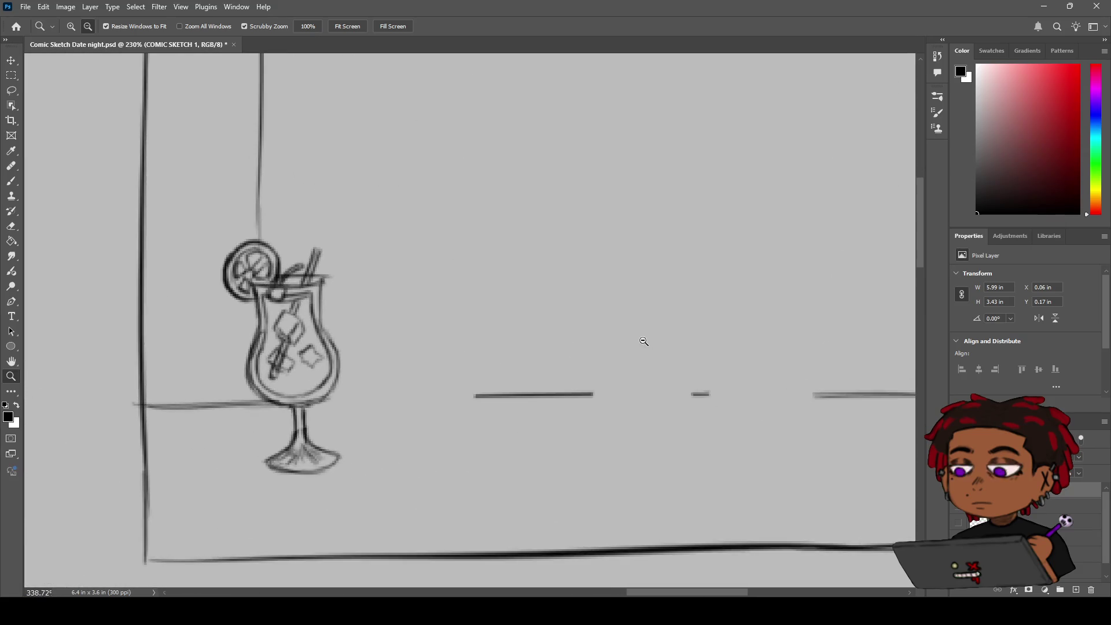
pyautogui.press('h')
pyautogui.moveTo(382, 316); pyautogui.dragTo(573, 293)
# Darken the straw inside the glass with the brush.
pyautogui.press('e')
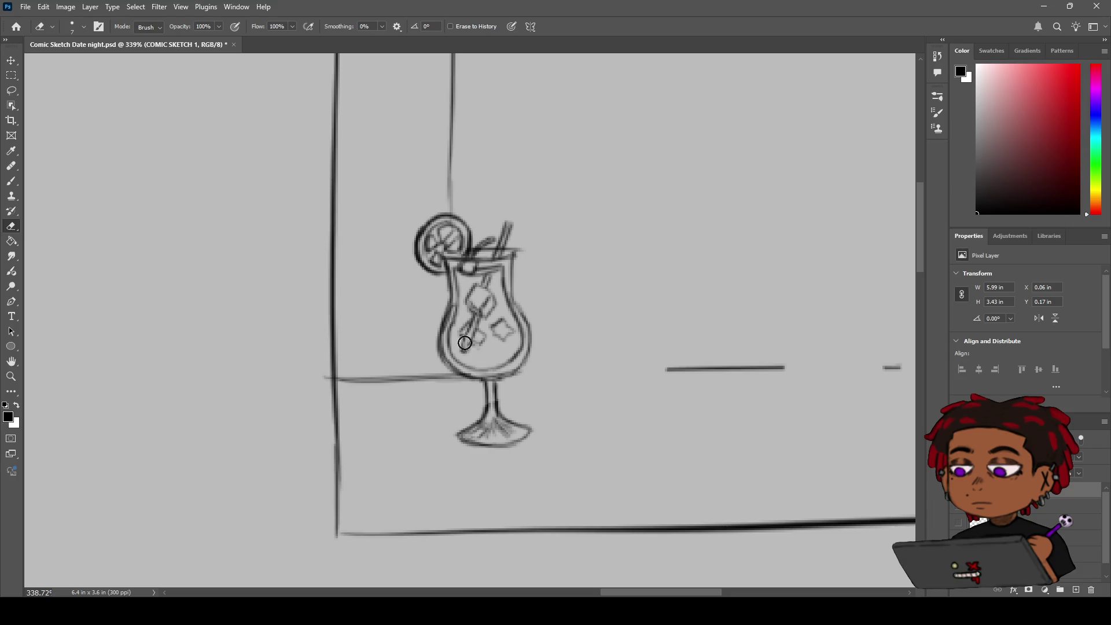
pyautogui.press('b')
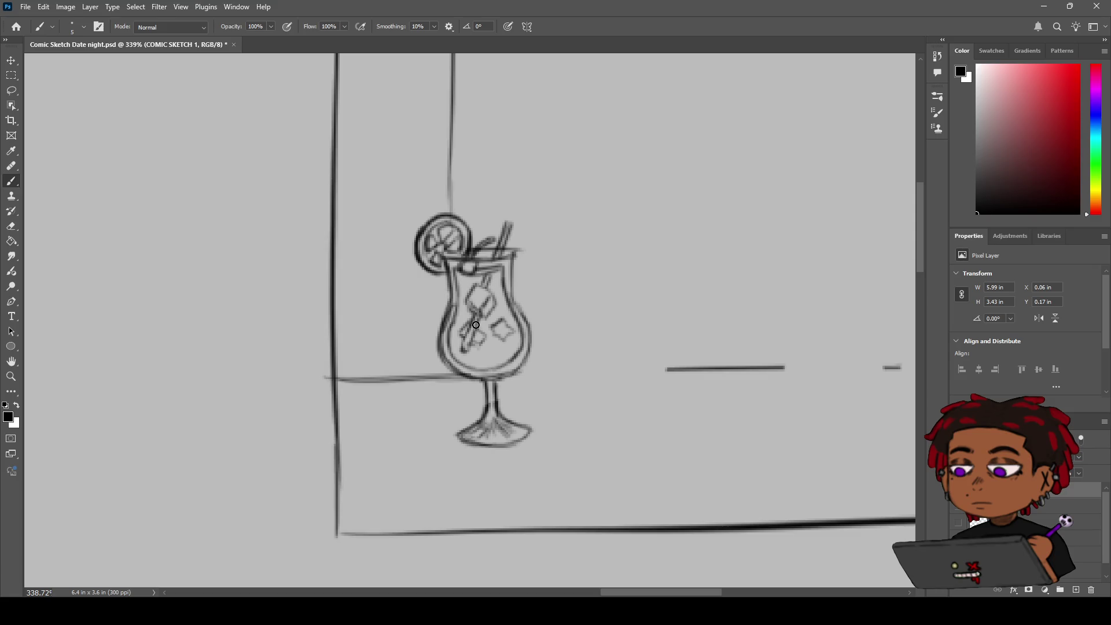
pyautogui.moveTo(481, 316); pyautogui.dragTo(467, 341)
pyautogui.hotkey('ctrl', 'shift', 'z')
pyautogui.hotkey('ctrl', 'shift', 'z')
pyautogui.hotkey('ctrl', 'shift', 'z')
# Complete the right ice cube's outline inside the glass, then zoom out.
pyautogui.press('z')
pyautogui.moveTo(509, 221)
pyautogui.mouseDown()
pyautogui.moveTo(463, 223)
pyautogui.moveTo(521, 223)
pyautogui.mouseUp()
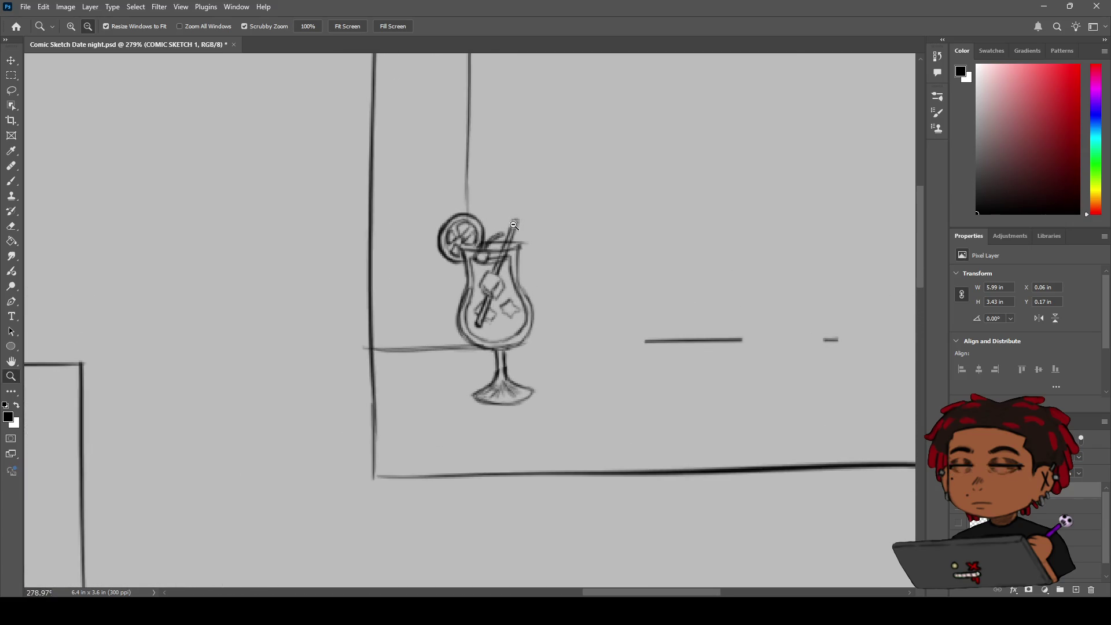
pyautogui.press('b')
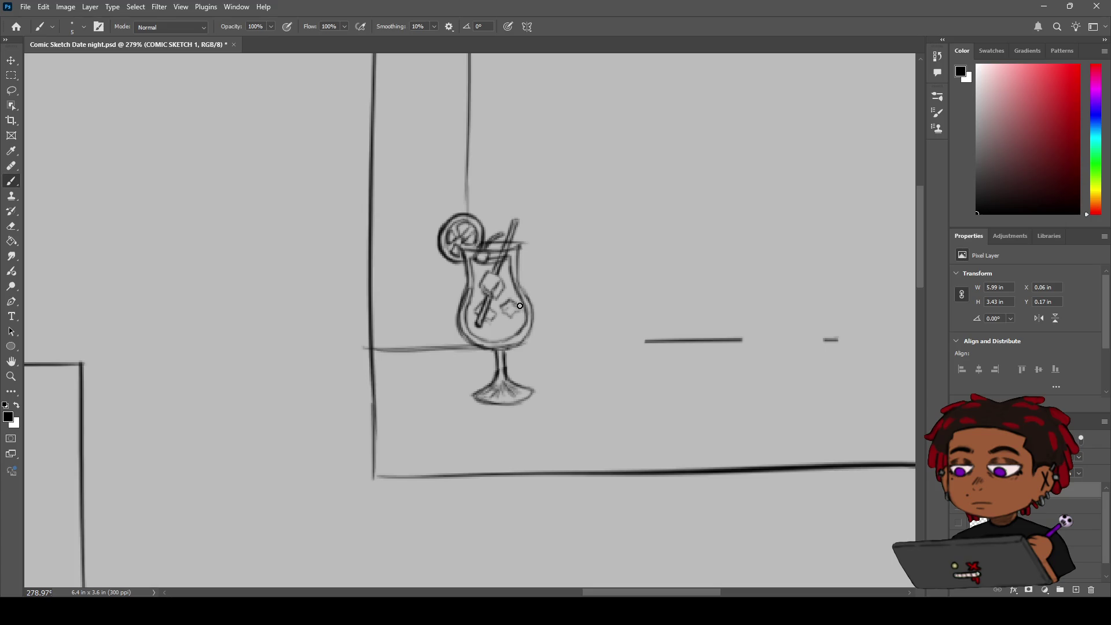
pyautogui.moveTo(510, 307); pyautogui.dragTo(520, 310)
pyautogui.press('z')
pyautogui.scroll(-5, 565, 234)
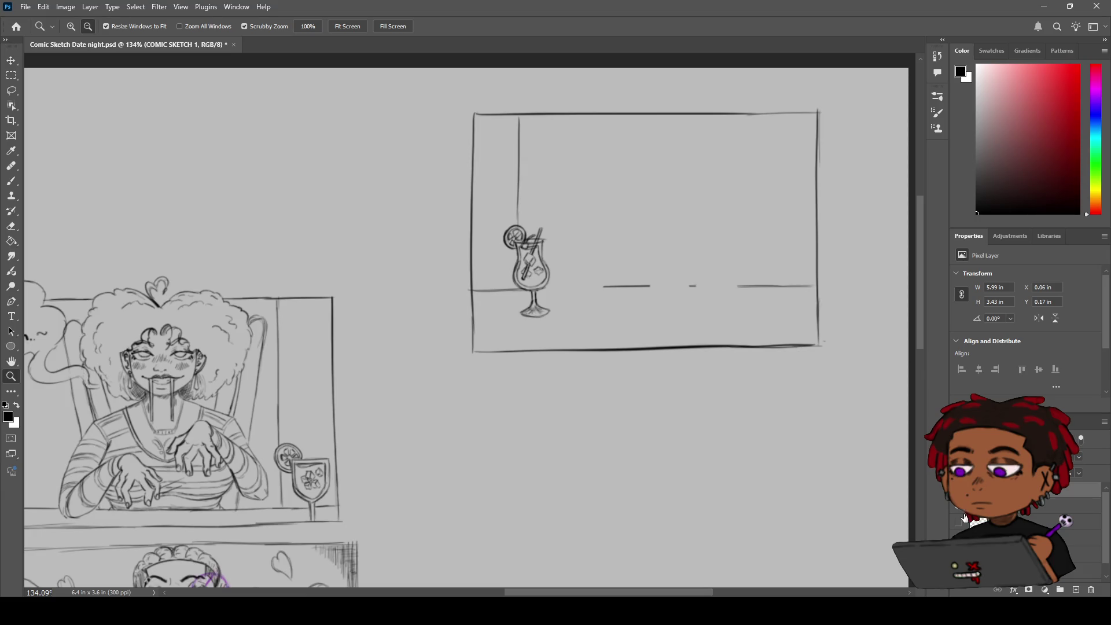
# Make panel 2's purple sketch layer visible again in the Layers panel.
pyautogui.click(962, 527)
pyautogui.click(961, 528)
pyautogui.click(960, 529)
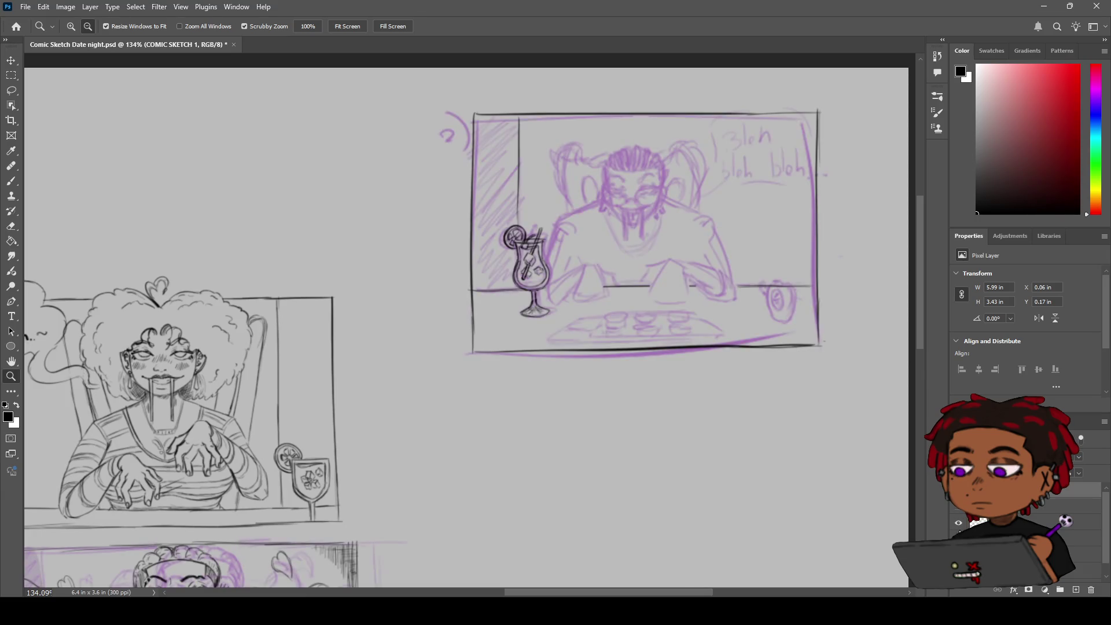
# Centre and zoom in on panel 2, then extend the window's vertical ink line down to the glass.
pyautogui.press('h')
pyautogui.moveTo(662, 322); pyautogui.dragTo(500, 359)
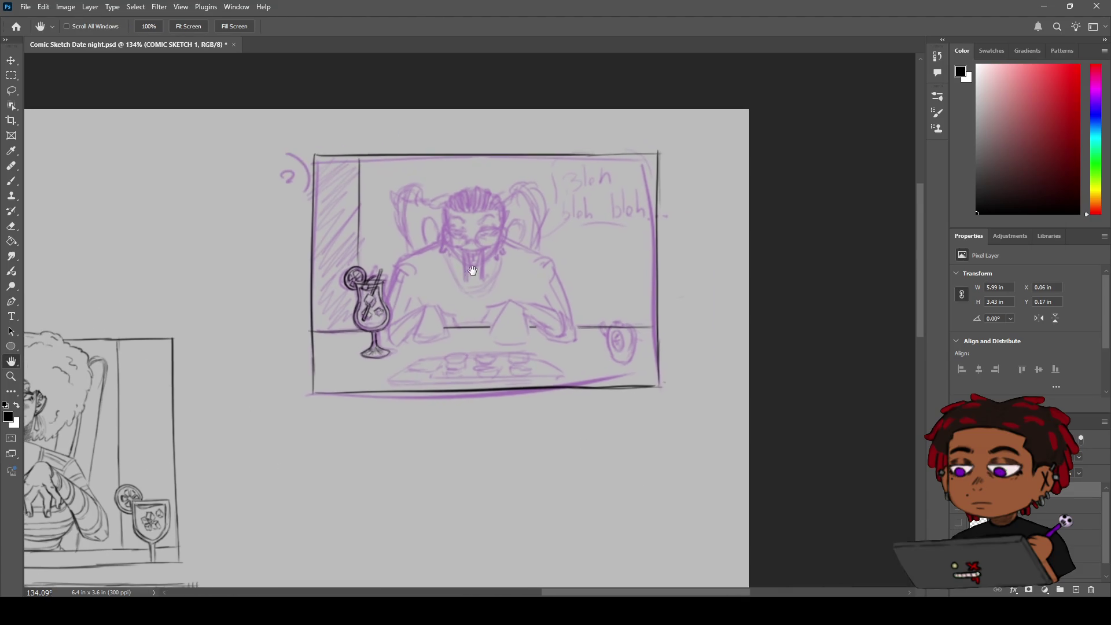
pyautogui.press('z')
pyautogui.moveTo(470, 264); pyautogui.dragTo(535, 257)
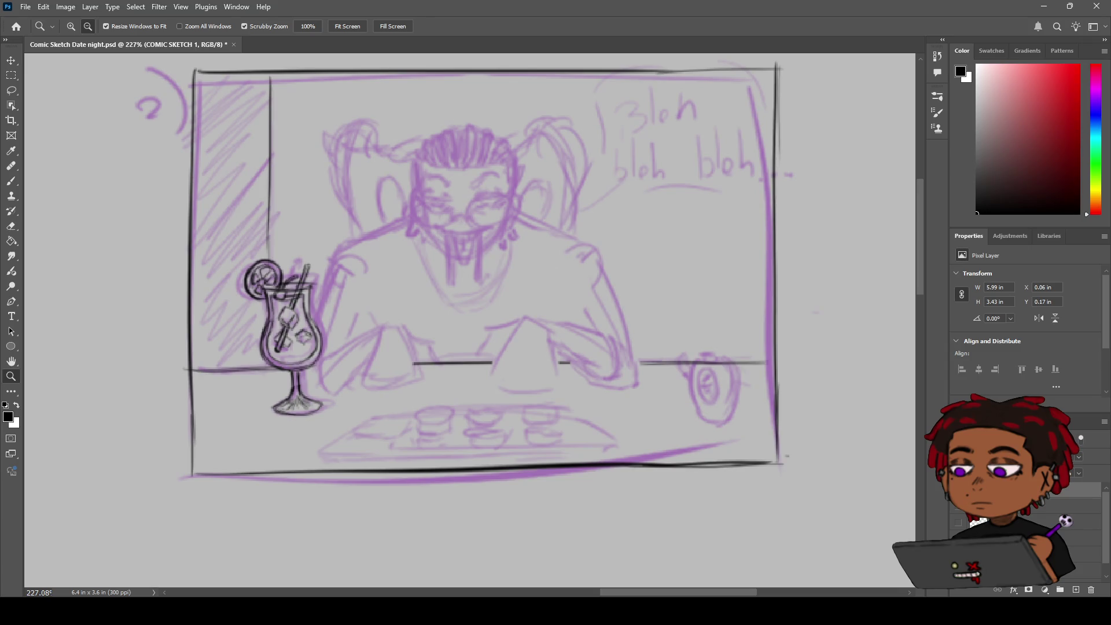
pyautogui.press('h')
pyautogui.moveTo(461, 157)
pyautogui.mouseDown()
pyautogui.moveTo(498, 220)
pyautogui.moveTo(529, 212)
pyautogui.mouseUp()
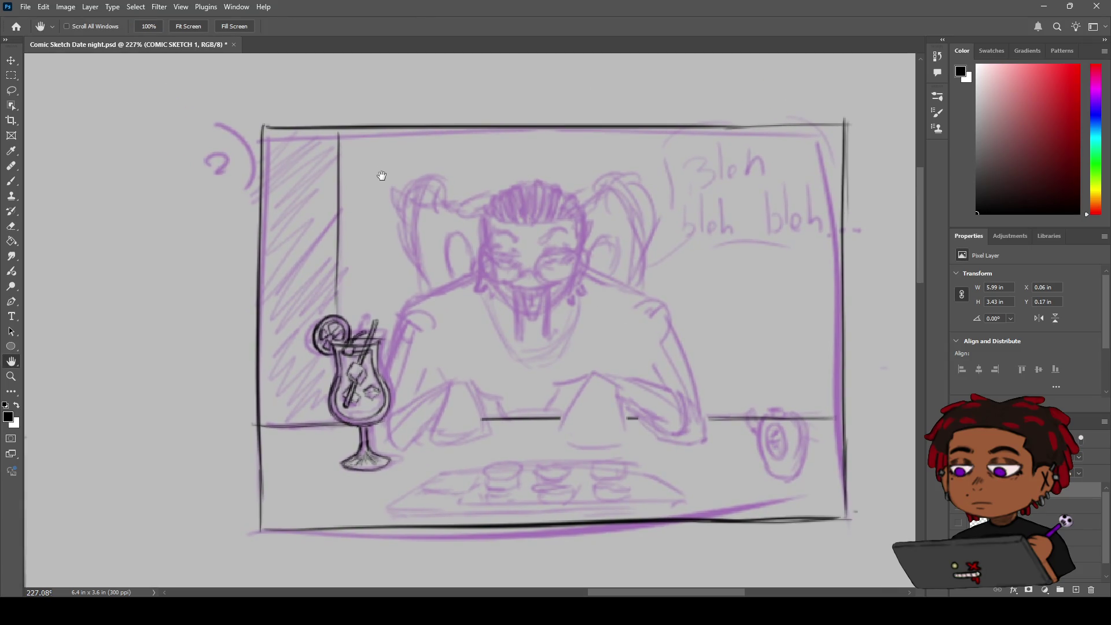
pyautogui.press('b')
pyautogui.moveTo(338, 272); pyautogui.dragTo(336, 317)
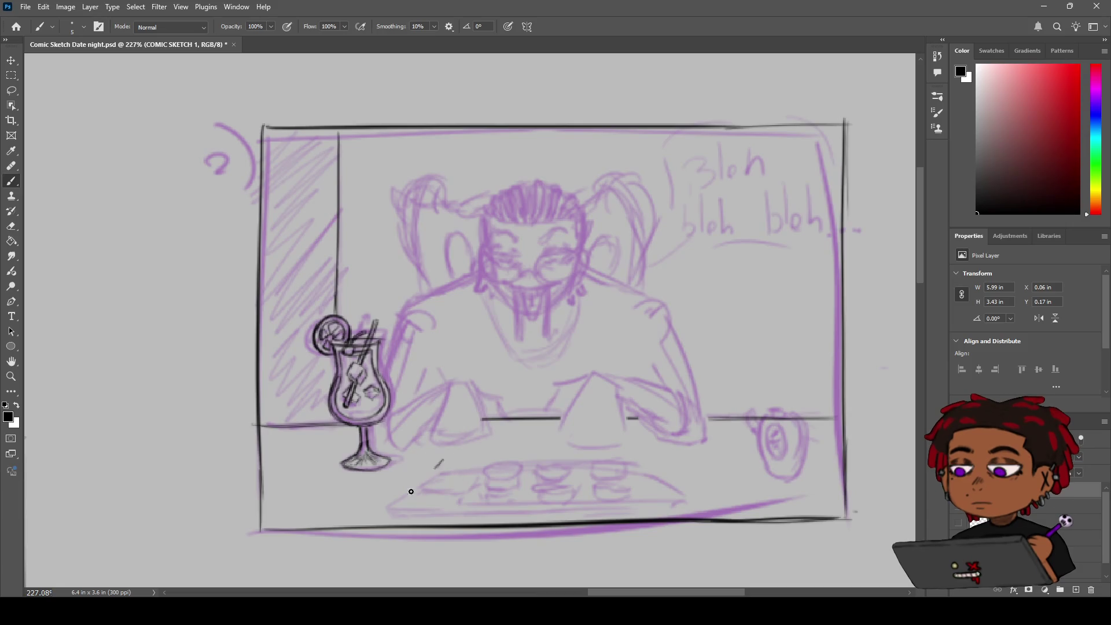
# Ink the tray's short left edge and one long back edge, redrawing it several times.
pyautogui.moveTo(444, 456); pyautogui.dragTo(395, 500)
pyautogui.moveTo(438, 463); pyautogui.dragTo(392, 503)
pyautogui.moveTo(435, 463); pyautogui.dragTo(554, 462)
pyautogui.hotkey('ctrl', 'z')
pyautogui.moveTo(439, 462); pyautogui.dragTo(540, 460)
pyautogui.hotkey('ctrl', 'z')
pyautogui.moveTo(441, 461); pyautogui.dragTo(599, 456)
pyautogui.hotkey('ctrl', 'z')
pyautogui.hotkey('ctrl', 'z')
pyautogui.moveTo(441, 445)
pyautogui.mouseDown()
pyautogui.moveTo(601, 434)
pyautogui.moveTo(625, 445)
pyautogui.mouseUp()
pyautogui.hotkey('ctrl', 'z')
pyautogui.hotkey('ctrl', 'z')
pyautogui.moveTo(455, 448); pyautogui.dragTo(677, 441)
pyautogui.hotkey('ctrl', 'z')
pyautogui.hotkey('ctrl', 'z')
pyautogui.moveTo(448, 448)
pyautogui.mouseDown()
pyautogui.moveTo(660, 434)
pyautogui.moveTo(633, 449)
pyautogui.mouseUp()
# Draw the tray's left side, front edge and right corner, trimming the back edge's excess.
pyautogui.press('e')
pyautogui.press('b')
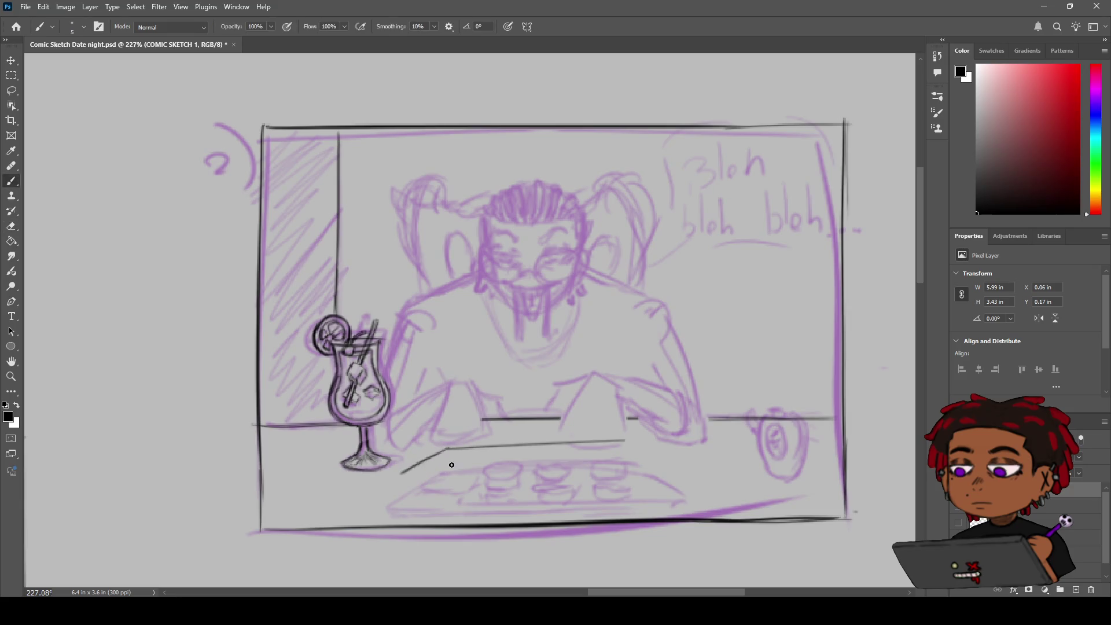
pyautogui.moveTo(450, 451); pyautogui.dragTo(399, 485)
pyautogui.hotkey('ctrl', 'z')
pyautogui.moveTo(447, 449)
pyautogui.mouseDown()
pyautogui.moveTo(402, 482)
pyautogui.moveTo(500, 481)
pyautogui.mouseUp()
pyautogui.hotkey('ctrl', 'z')
pyautogui.moveTo(403, 482); pyautogui.dragTo(619, 476)
pyautogui.moveTo(624, 446); pyautogui.dragTo(653, 475)
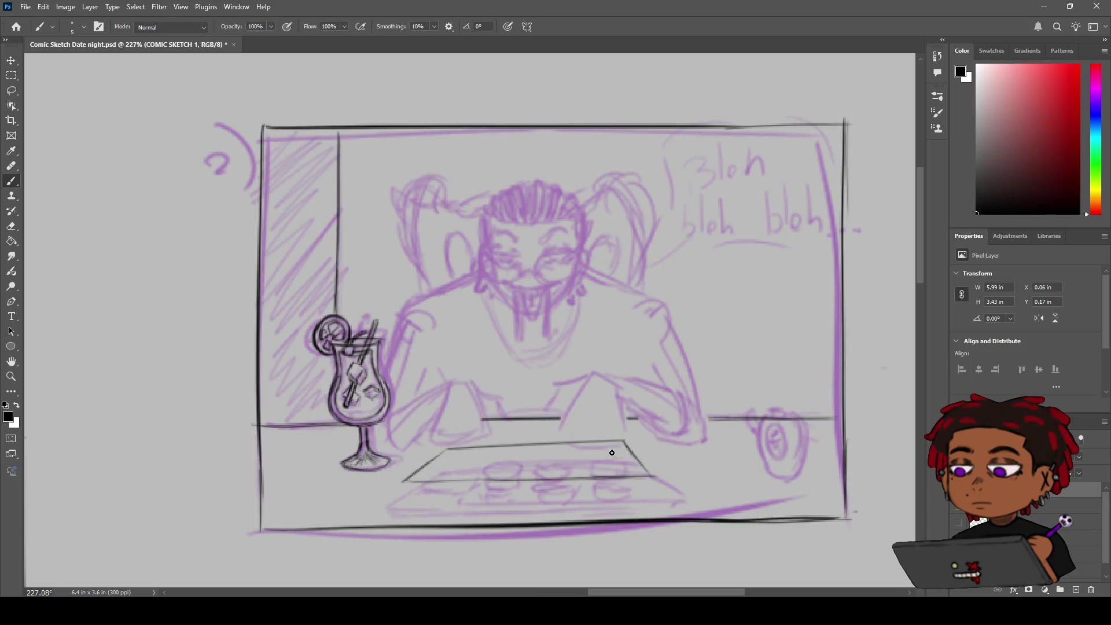
pyautogui.press('e')
pyautogui.moveTo(583, 444)
pyautogui.mouseDown()
pyautogui.moveTo(492, 443)
pyautogui.moveTo(627, 444)
pyautogui.mouseUp()
pyautogui.press('b')
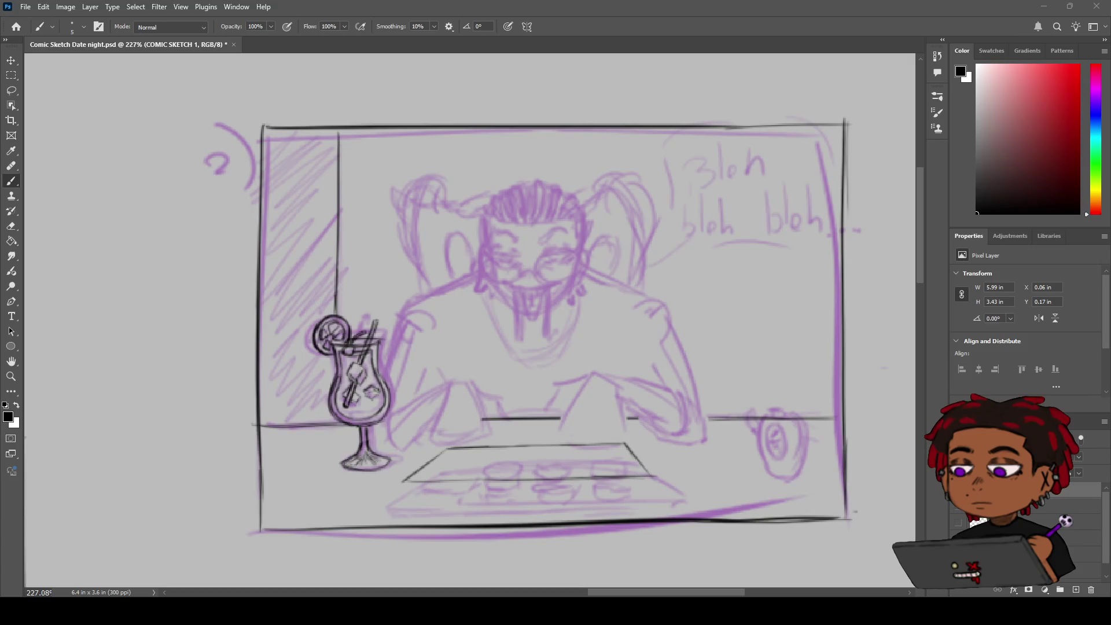
# Ink a small compartment with a divider at the tray's left end, thickening its lower-left corner.
pyautogui.moveTo(435, 465); pyautogui.dragTo(466, 464)
pyautogui.moveTo(469, 454); pyautogui.dragTo(455, 480)
pyautogui.moveTo(435, 466)
pyautogui.mouseDown()
pyautogui.moveTo(416, 478)
pyautogui.moveTo(455, 470)
pyautogui.mouseUp()
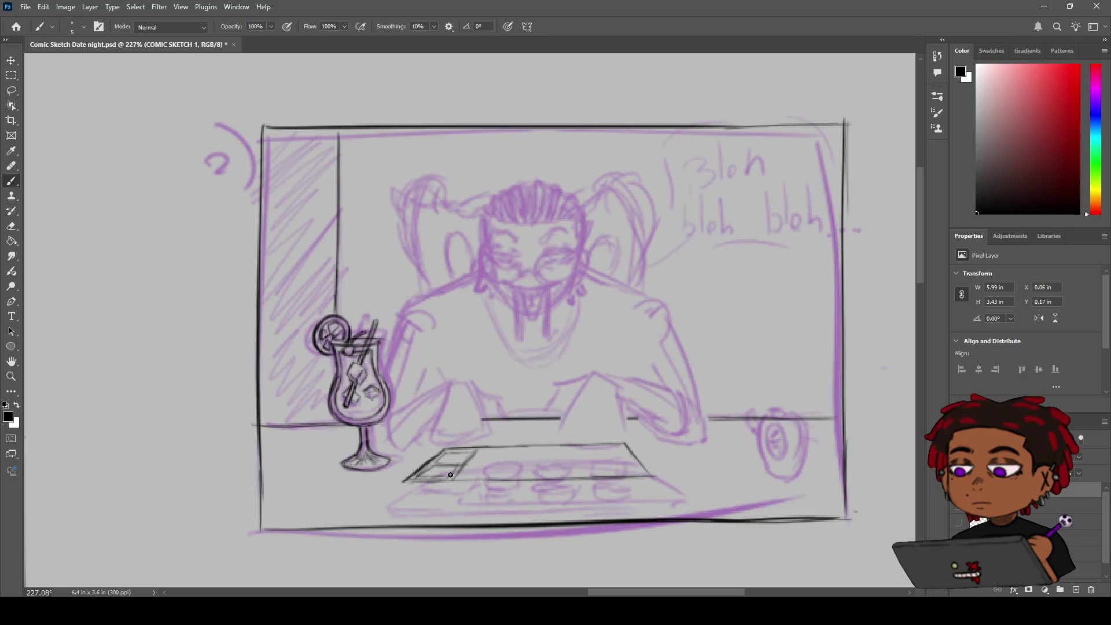
pyautogui.moveTo(447, 478); pyautogui.dragTo(472, 451)
# Check the inks without the sketch, then redraw and extend the tray's lower edge line.
pyautogui.click(958, 506)
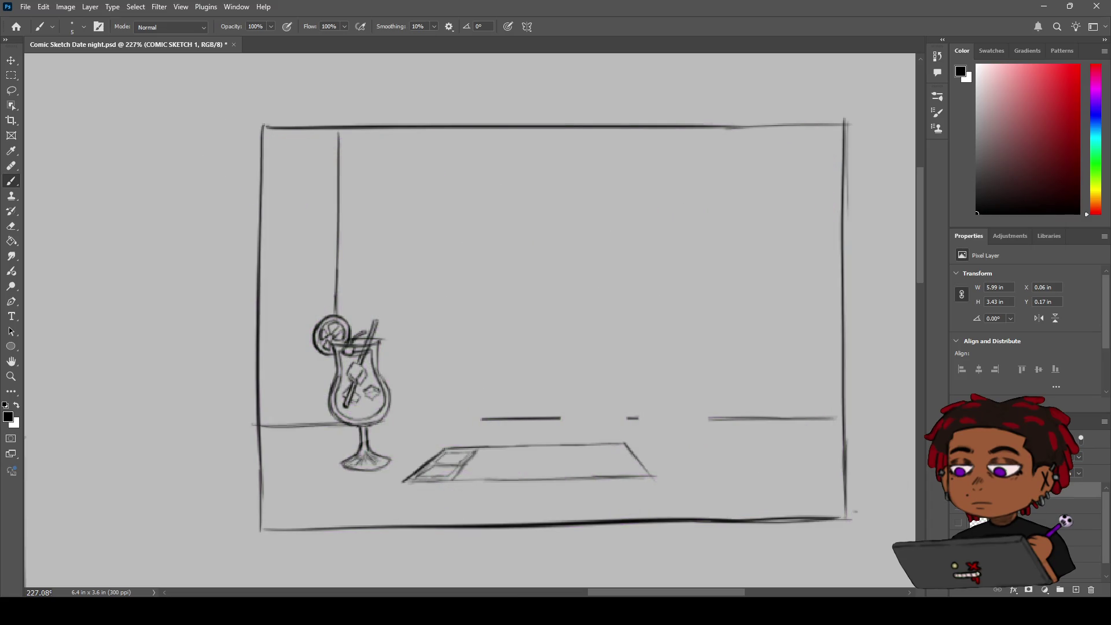
pyautogui.click(959, 506)
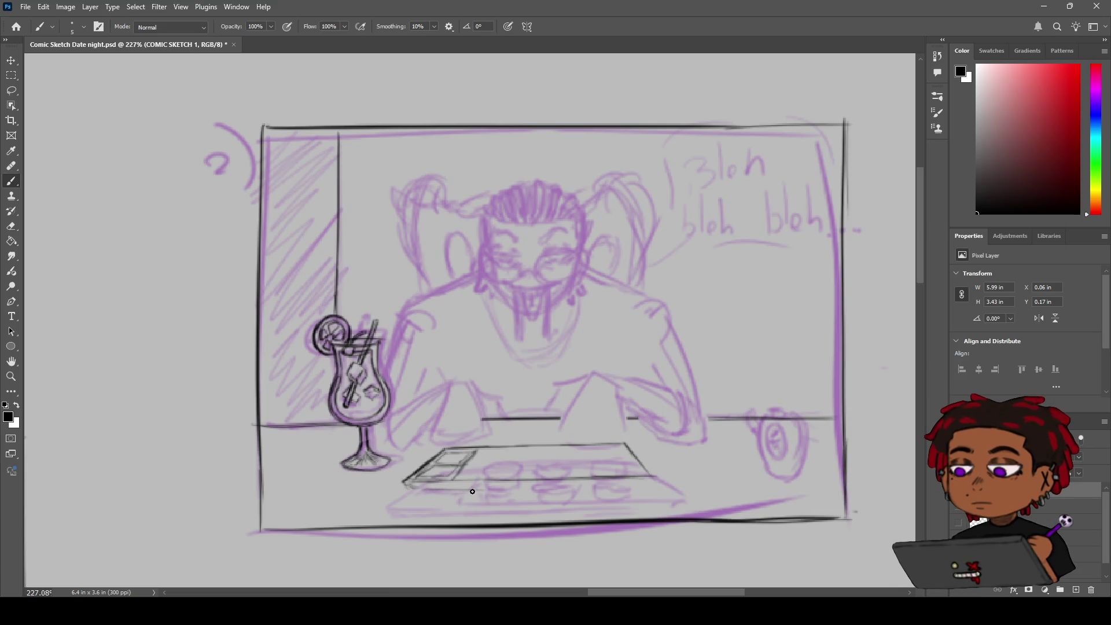
pyautogui.moveTo(431, 491); pyautogui.dragTo(540, 495)
pyautogui.hotkey('ctrl', 'z')
pyautogui.moveTo(423, 490); pyautogui.dragTo(604, 490)
pyautogui.hotkey('ctrl', 'z')
pyautogui.moveTo(519, 490); pyautogui.dragTo(639, 479)
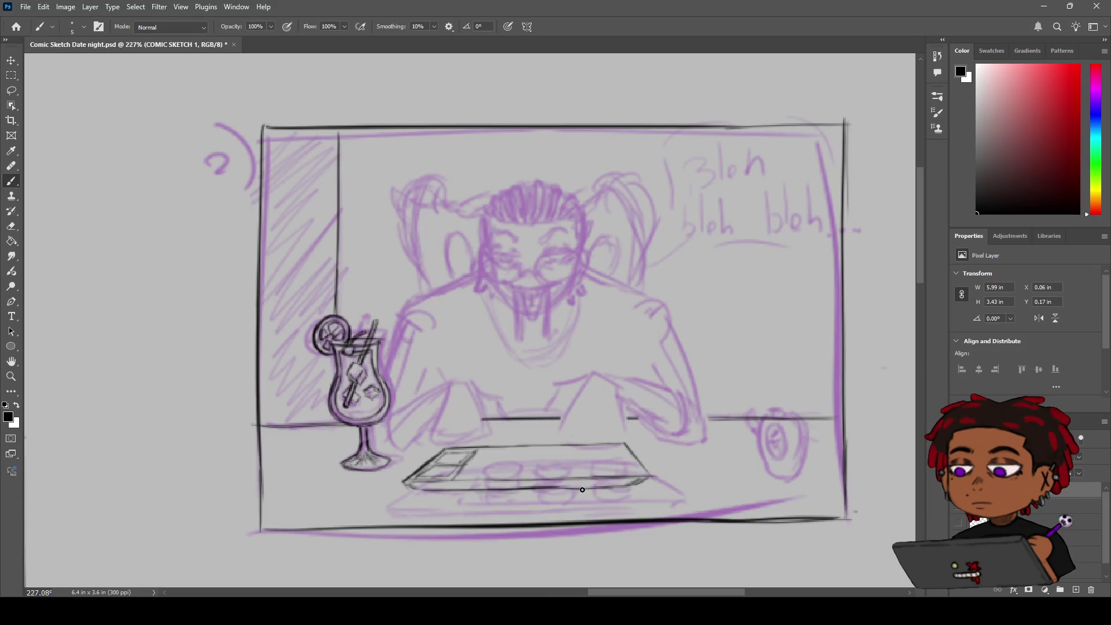
pyautogui.press('z')
pyautogui.hotkey('ctrl', ',')
pyautogui.hotkey('ctrl', ',')
pyautogui.hotkey('ctrl', ',')
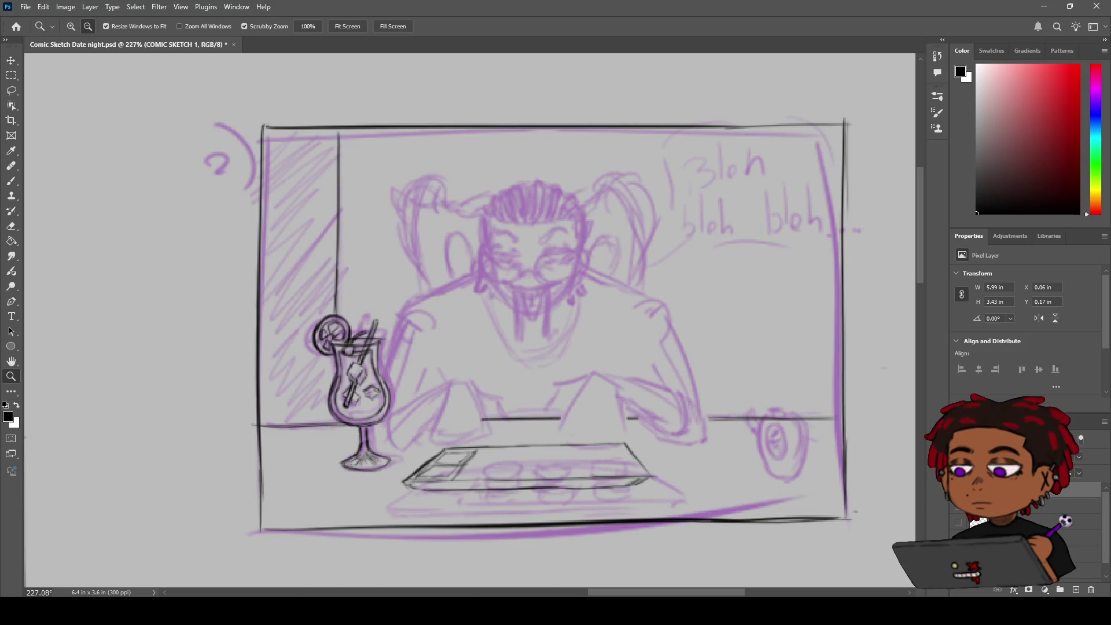
pyautogui.press('b')
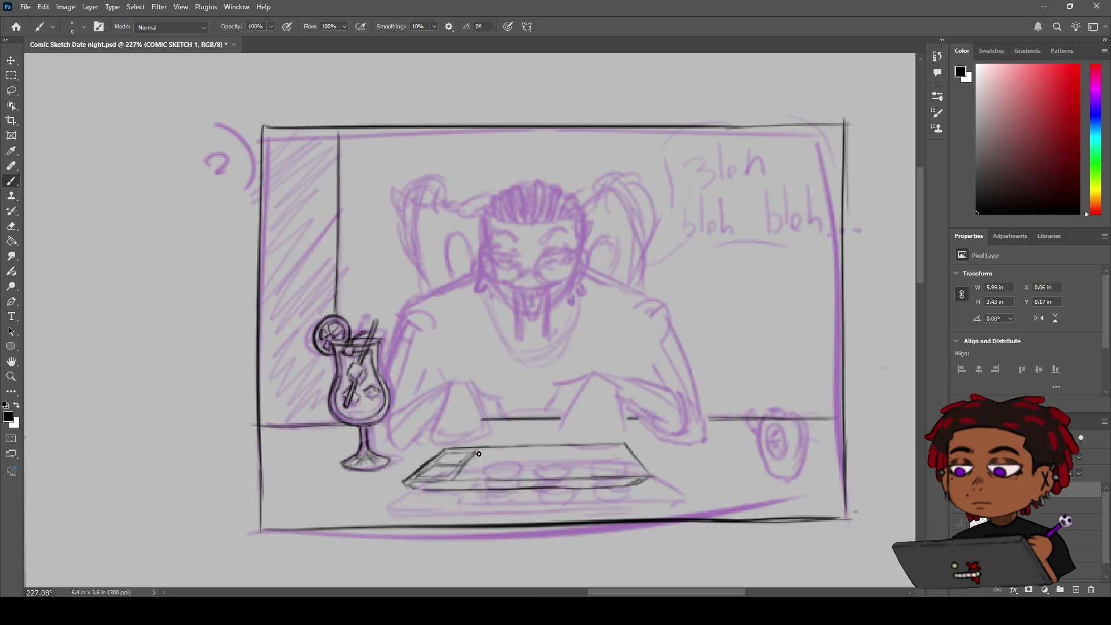
# Reinforce the tray's left edge and ink a small oval for the first sushi piece.
pyautogui.moveTo(459, 480); pyautogui.dragTo(478, 452)
pyautogui.moveTo(501, 453); pyautogui.dragTo(505, 455)
pyautogui.moveTo(507, 456); pyautogui.dragTo(488, 454)
# Undo the stray stroke and ink the small sushi cup's curved base and left side.
pyautogui.press('e')
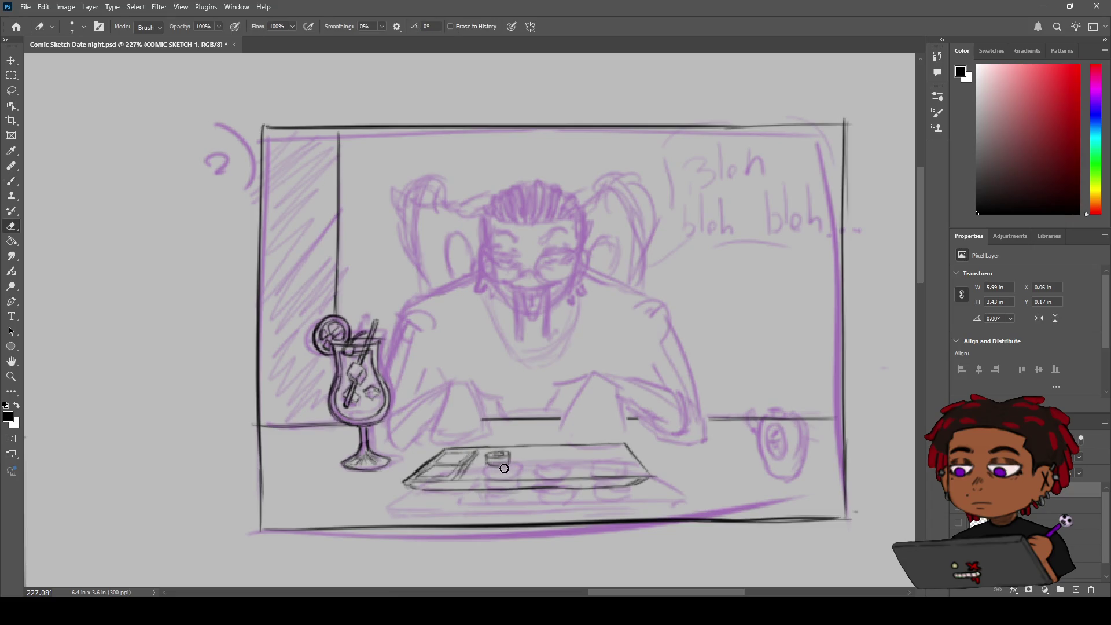
pyautogui.press('b')
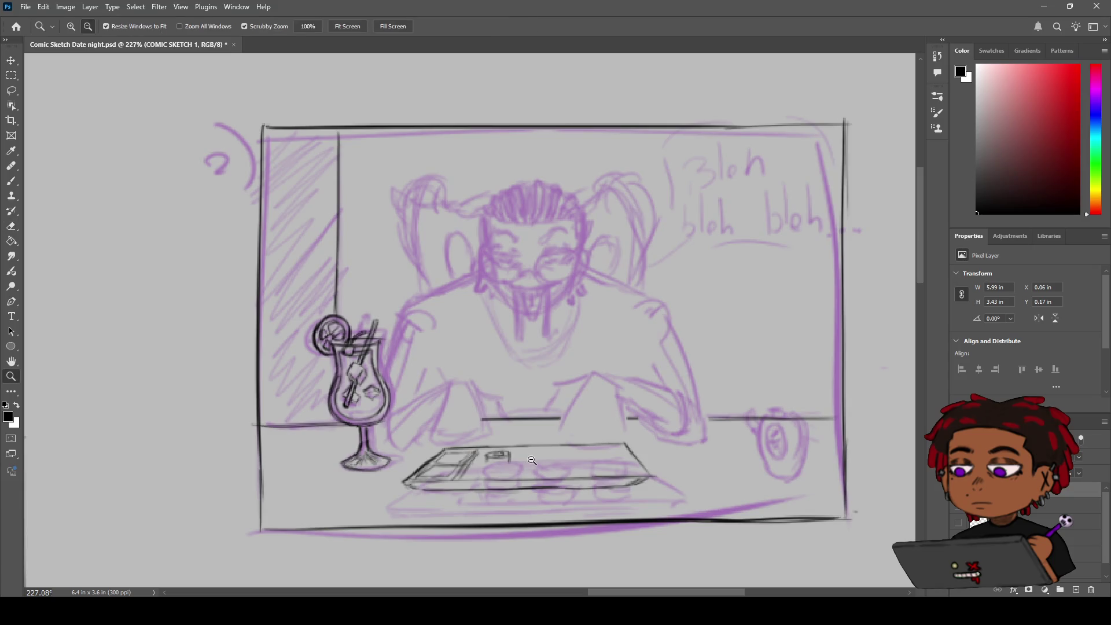
pyautogui.scroll(-1, 495, 468)
pyautogui.scroll(3, 506, 487)
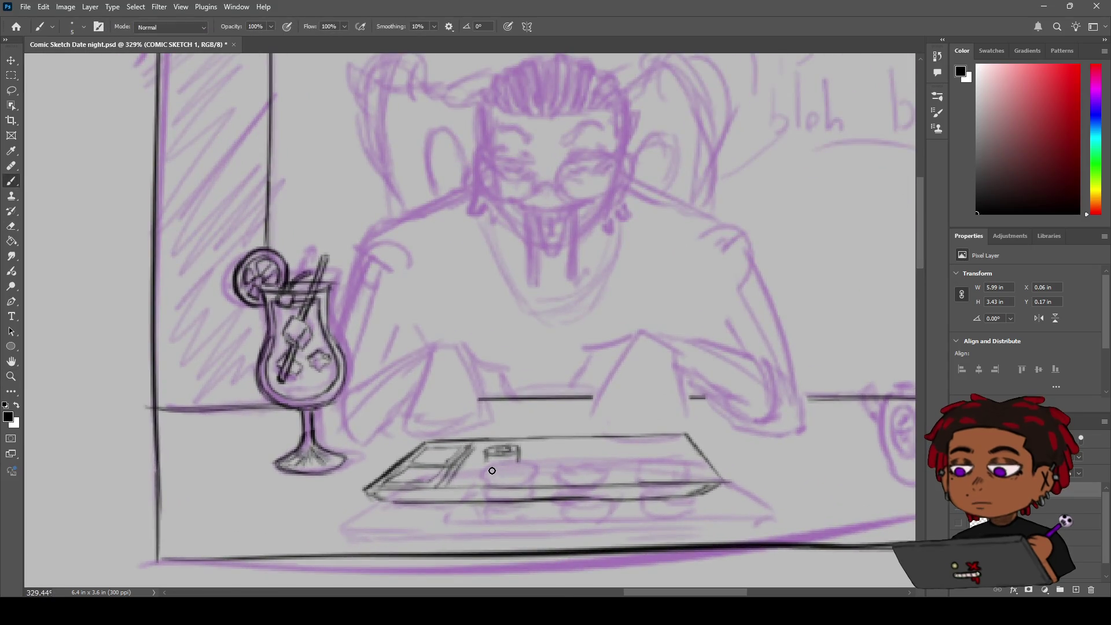
pyautogui.hotkey('ctrl', 'z')
pyautogui.moveTo(486, 470)
pyautogui.mouseDown()
pyautogui.moveTo(519, 463)
pyautogui.moveTo(499, 473)
pyautogui.mouseUp()
pyautogui.moveTo(488, 472); pyautogui.dragTo(525, 481)
# Add ink strokes across the small sushi cup and reframe the view on the drink and tray.
pyautogui.press('z')
pyautogui.scroll(-5, 571, 468)
pyautogui.scroll(5, 500, 467)
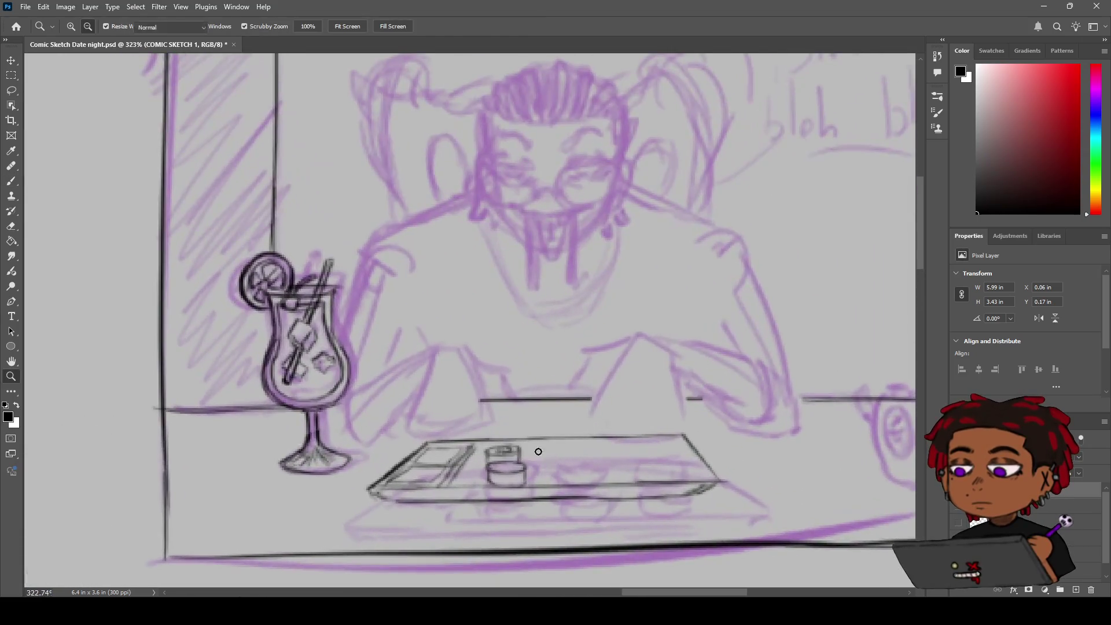
pyautogui.press('b')
pyautogui.moveTo(492, 467)
pyautogui.mouseDown()
pyautogui.moveTo(522, 467)
pyautogui.moveTo(506, 469)
pyautogui.mouseUp()
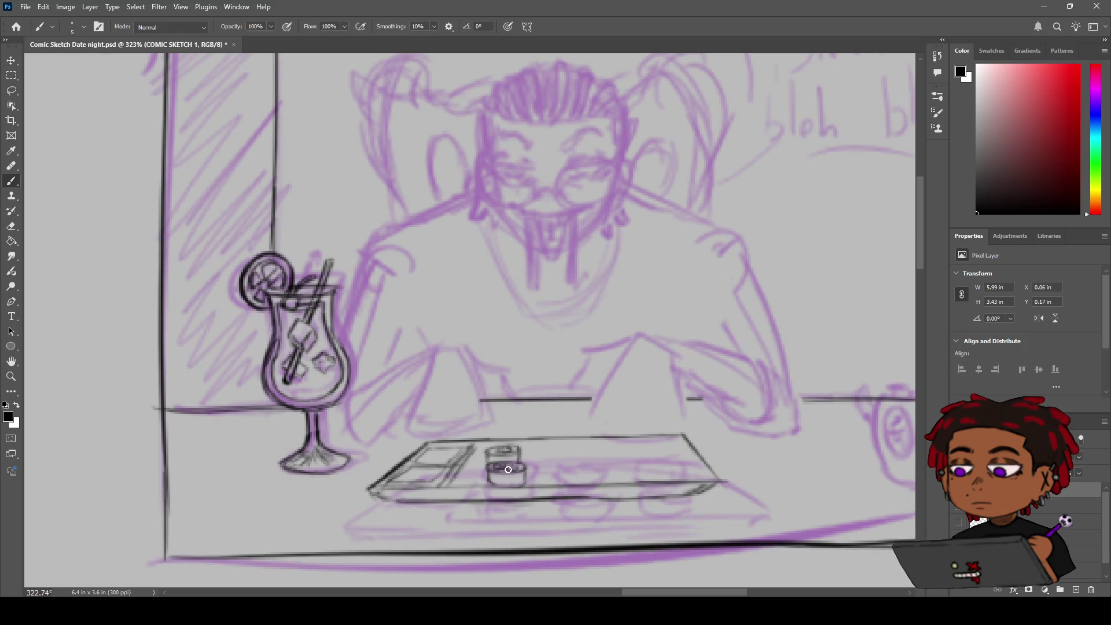
pyautogui.press('z')
pyautogui.scroll(-2, 511, 446)
pyautogui.scroll(-2, 511, 446)
pyautogui.scroll(3, 511, 447)
pyautogui.press('h')
pyautogui.moveTo(524, 440); pyautogui.dragTo(454, 416)
pyautogui.press('b')
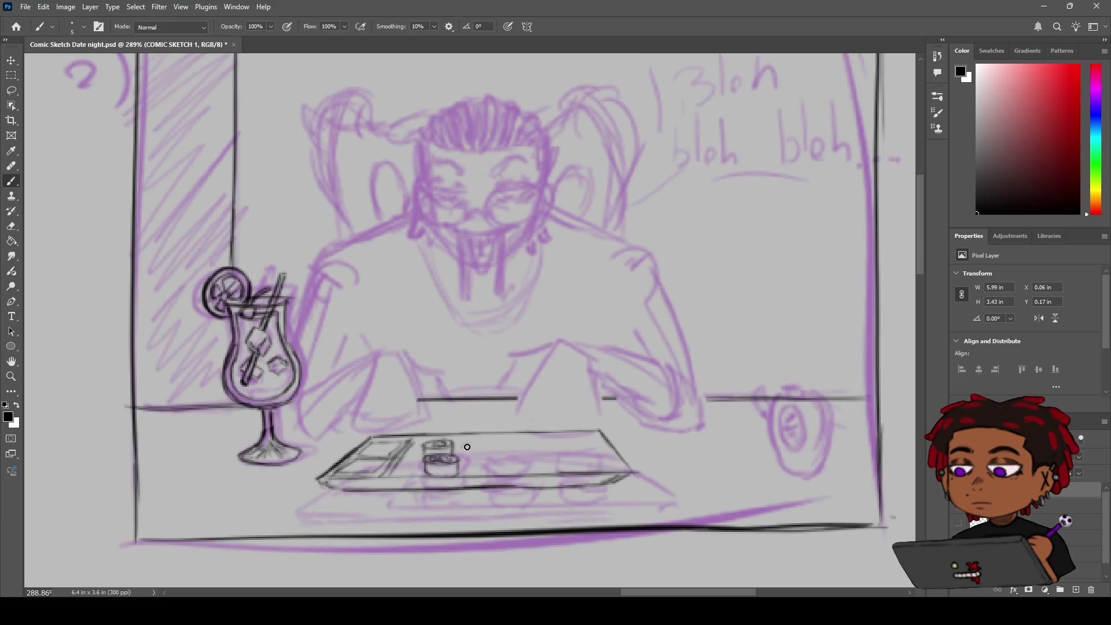
# Ink more sushi pieces along the tray: a small arc, an arched piece, and the cup's side and rim.
pyautogui.moveTo(464, 447)
pyautogui.mouseDown()
pyautogui.moveTo(478, 441)
pyautogui.moveTo(478, 455)
pyautogui.moveTo(462, 452)
pyautogui.moveTo(466, 463)
pyautogui.moveTo(483, 459)
pyautogui.moveTo(482, 443)
pyautogui.moveTo(503, 444)
pyautogui.mouseUp()
pyautogui.moveTo(491, 442)
pyautogui.mouseDown()
pyautogui.moveTo(503, 465)
pyautogui.moveTo(503, 445)
pyautogui.moveTo(508, 457)
pyautogui.moveTo(489, 463)
pyautogui.moveTo(492, 445)
pyautogui.moveTo(503, 461)
pyautogui.moveTo(551, 441)
pyautogui.moveTo(529, 443)
pyautogui.mouseUp()
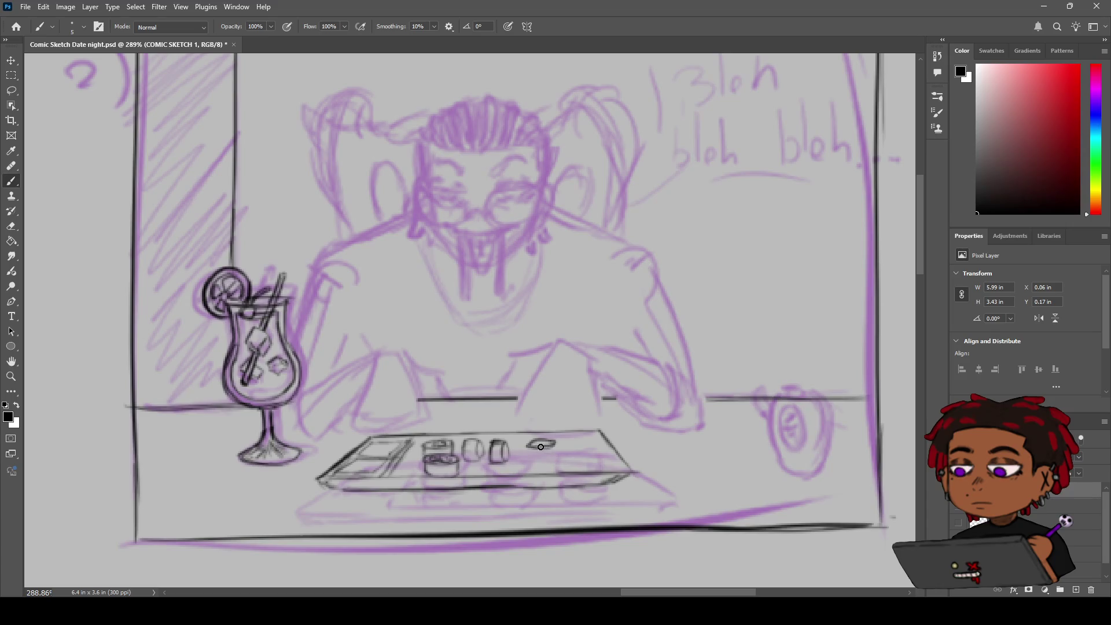
pyautogui.press('z')
pyautogui.press('b')
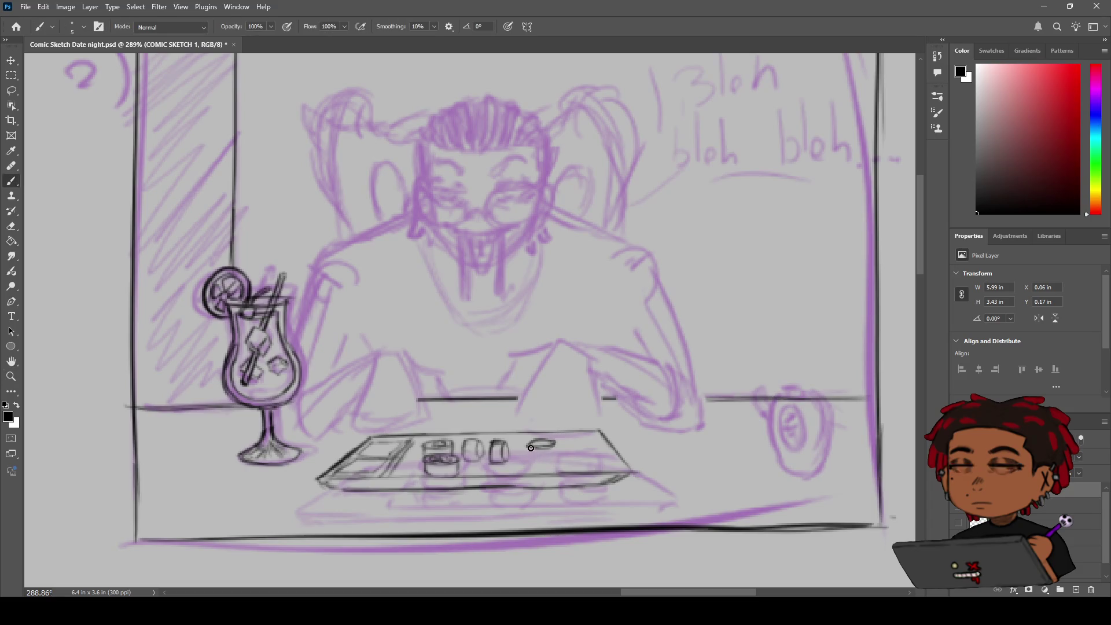
pyautogui.moveTo(554, 445); pyautogui.dragTo(555, 457)
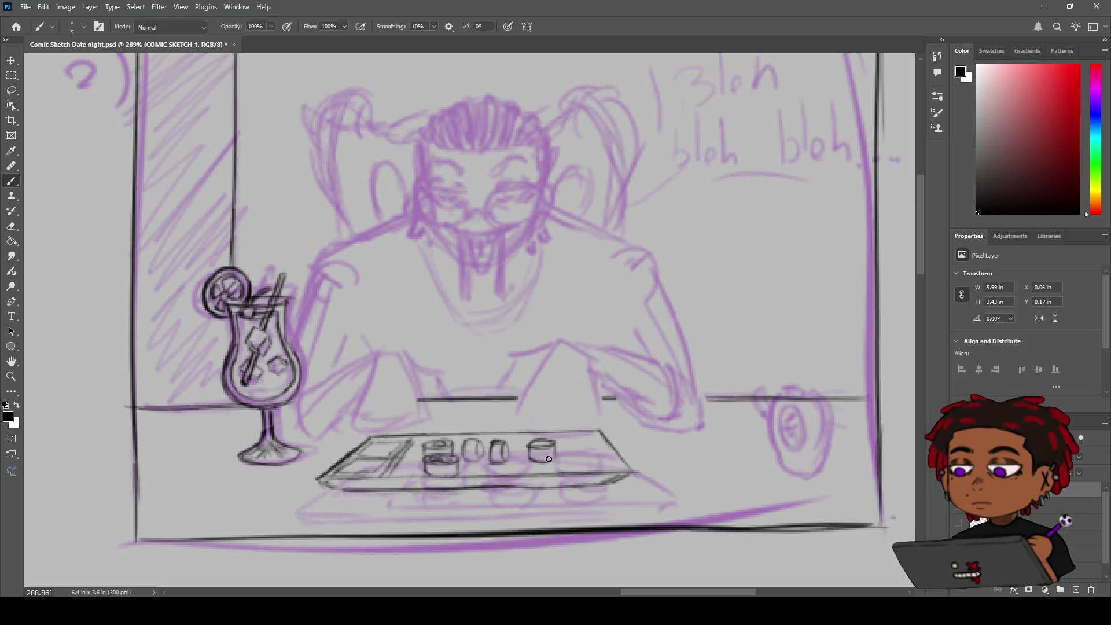
pyautogui.moveTo(555, 452)
pyautogui.mouseDown()
pyautogui.moveTo(498, 453)
pyautogui.moveTo(591, 461)
pyautogui.moveTo(591, 481)
pyautogui.mouseUp()
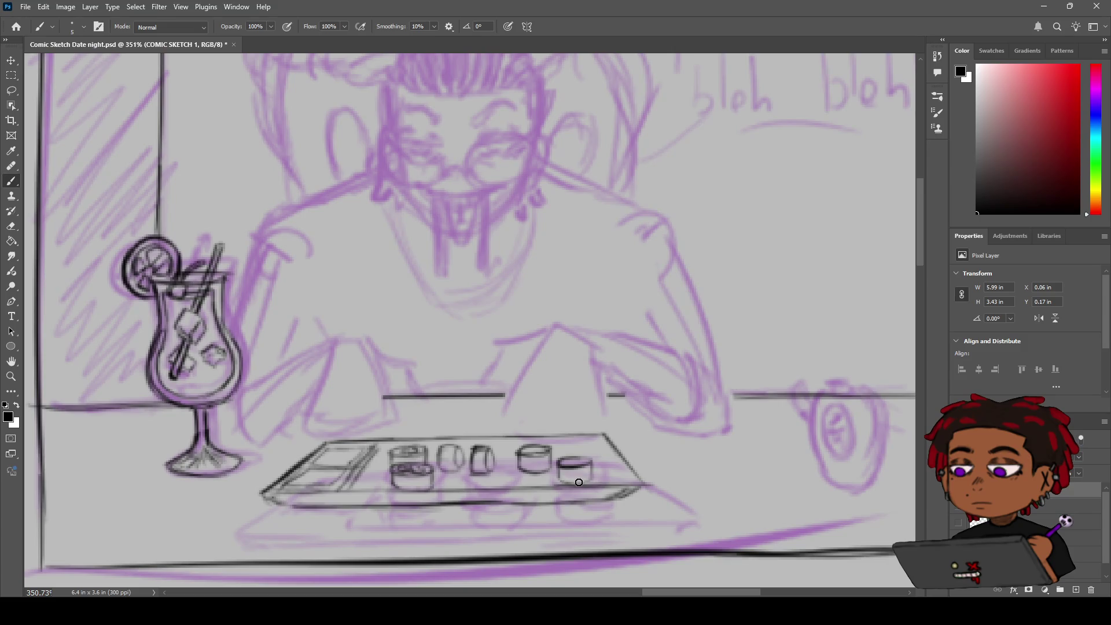
pyautogui.moveTo(526, 452)
pyautogui.mouseDown()
pyautogui.moveTo(578, 462)
pyautogui.moveTo(530, 431)
pyautogui.moveTo(579, 412)
pyautogui.mouseUp()
pyautogui.press('z')
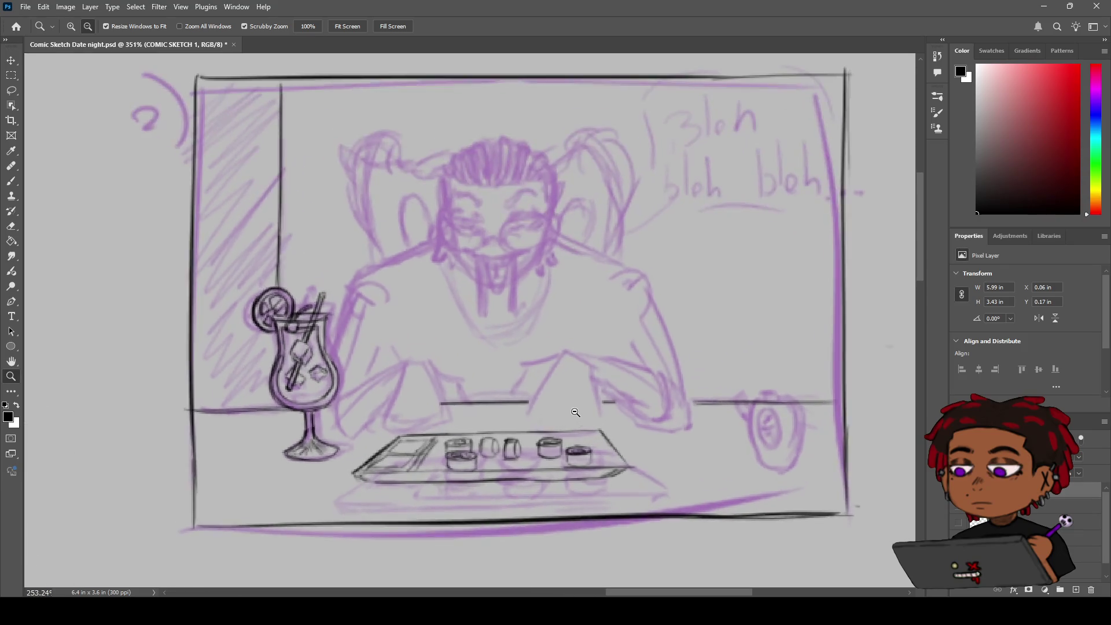
# Try and discard arc strokes right of the figure's head, then zoom out and pan across the page.
pyautogui.press('h')
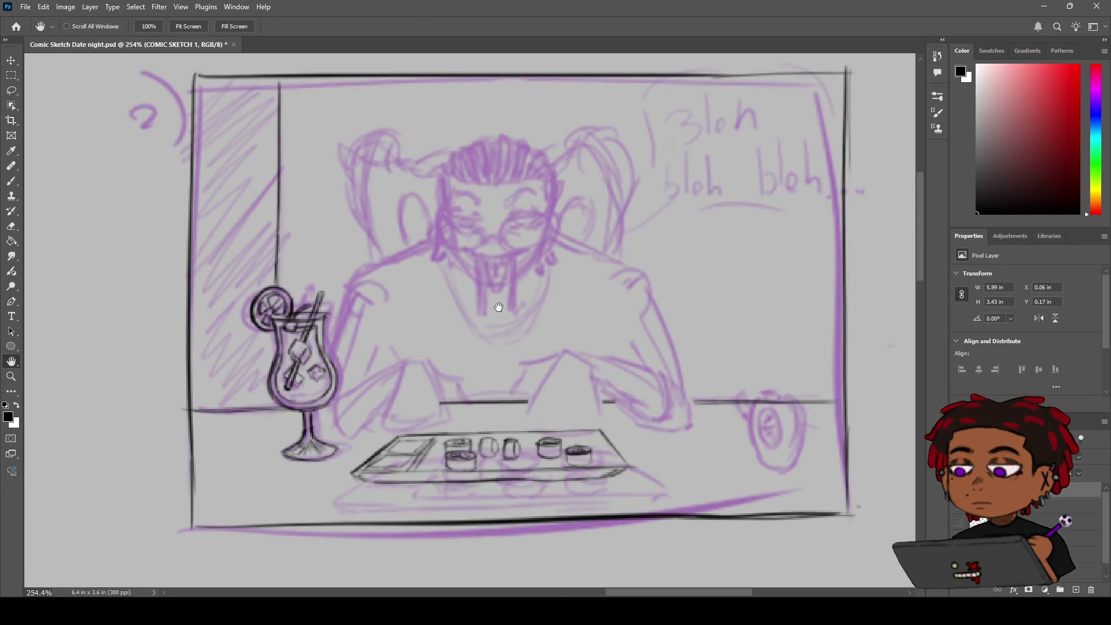
pyautogui.press('b')
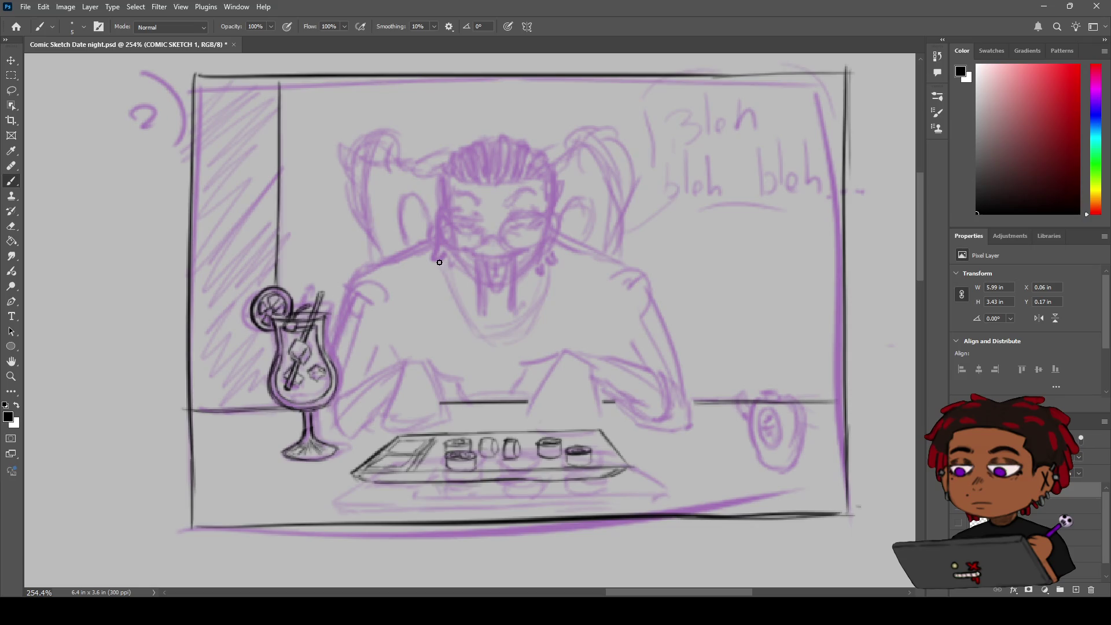
pyautogui.moveTo(625, 291)
pyautogui.mouseDown()
pyautogui.moveTo(721, 252)
pyautogui.moveTo(650, 252)
pyautogui.moveTo(755, 234)
pyautogui.mouseUp()
pyautogui.hotkey('ctrl', 'z')
pyautogui.hotkey('ctrl', 'z')
pyautogui.hotkey('ctrl', 'z')
pyautogui.hotkey('ctrl', 'z')
pyautogui.moveTo(649, 238)
pyautogui.mouseDown()
pyautogui.moveTo(752, 232)
pyautogui.moveTo(576, 236)
pyautogui.moveTo(611, 197)
pyautogui.moveTo(466, 283)
pyautogui.moveTo(579, 245)
pyautogui.moveTo(558, 278)
pyautogui.moveTo(551, 268)
pyautogui.moveTo(449, 277)
pyautogui.mouseUp()
pyautogui.press('z')
pyautogui.scroll(-5, 719, 237)
pyautogui.press('h')
pyautogui.moveTo(602, 241)
pyautogui.mouseDown()
pyautogui.moveTo(569, 244)
pyautogui.moveTo(461, 328)
pyautogui.moveTo(488, 300)
pyautogui.moveTo(464, 371)
pyautogui.mouseUp()
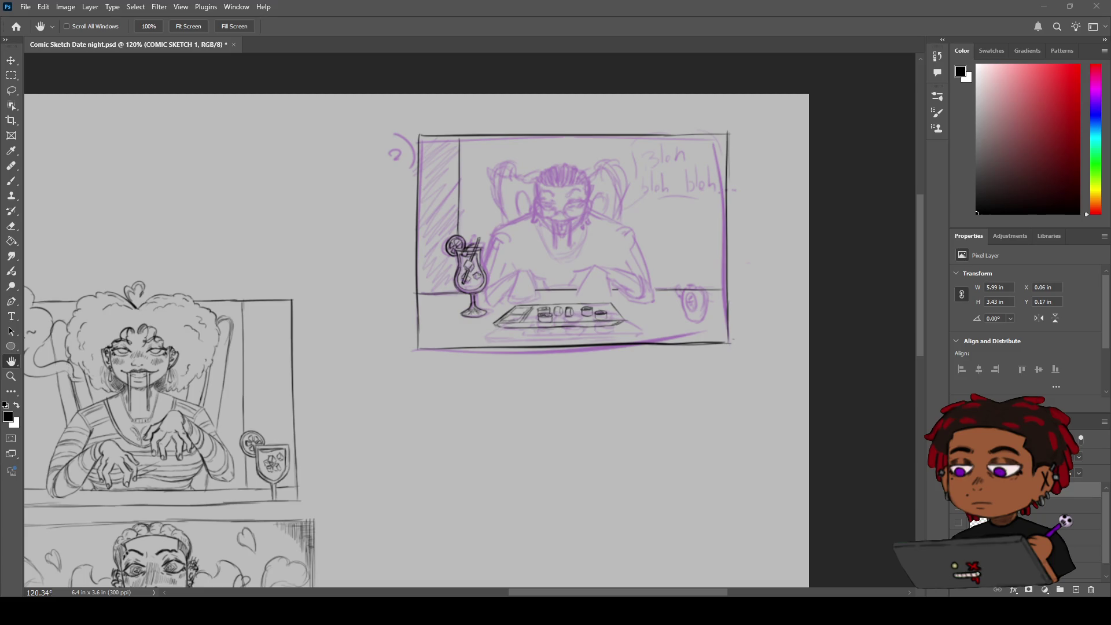
# Adjust the view of panel 2 with its black-inked frame, cocktail glass and sushi tray.
pyautogui.scroll(1, 527, 289)
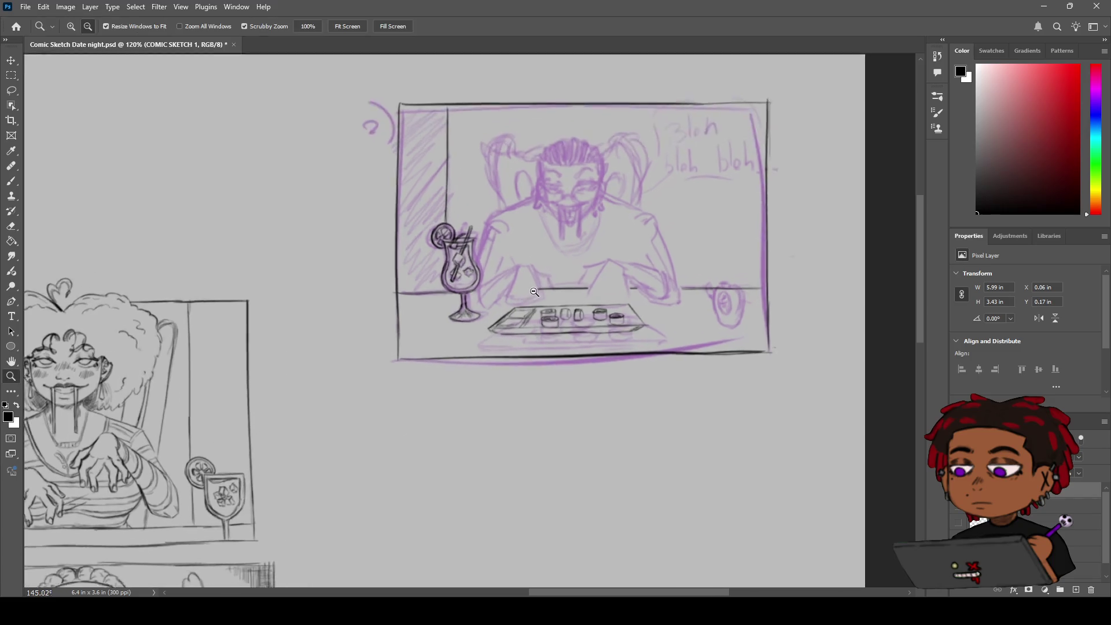
pyautogui.moveTo(527, 289)
pyautogui.mouseDown()
pyautogui.moveTo(531, 318)
pyautogui.moveTo(541, 309)
pyautogui.mouseUp()
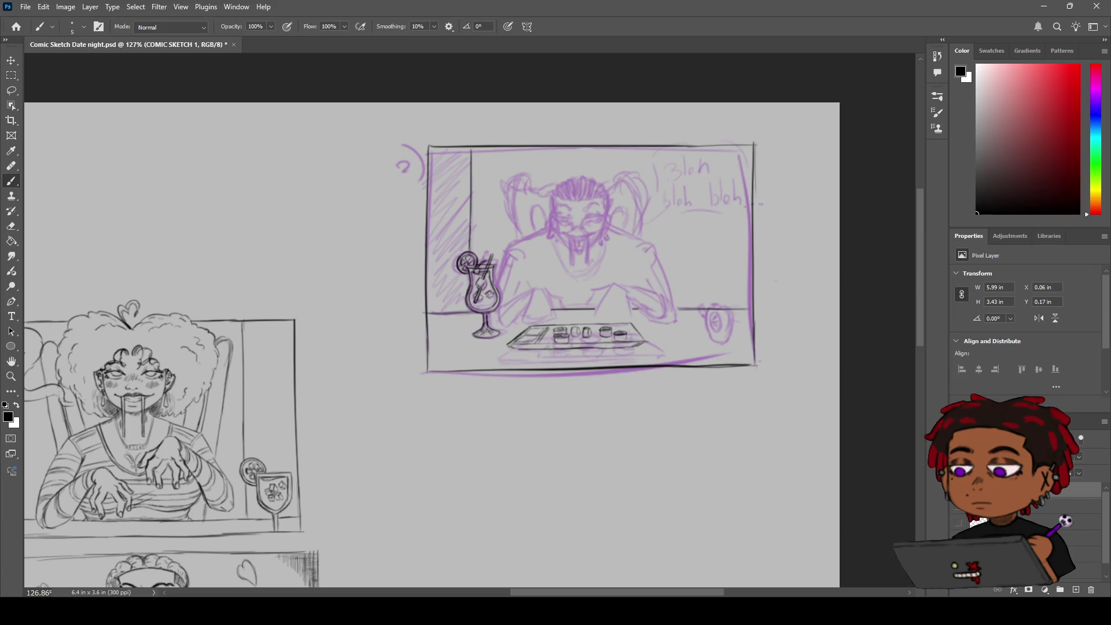
pyautogui.press('z')
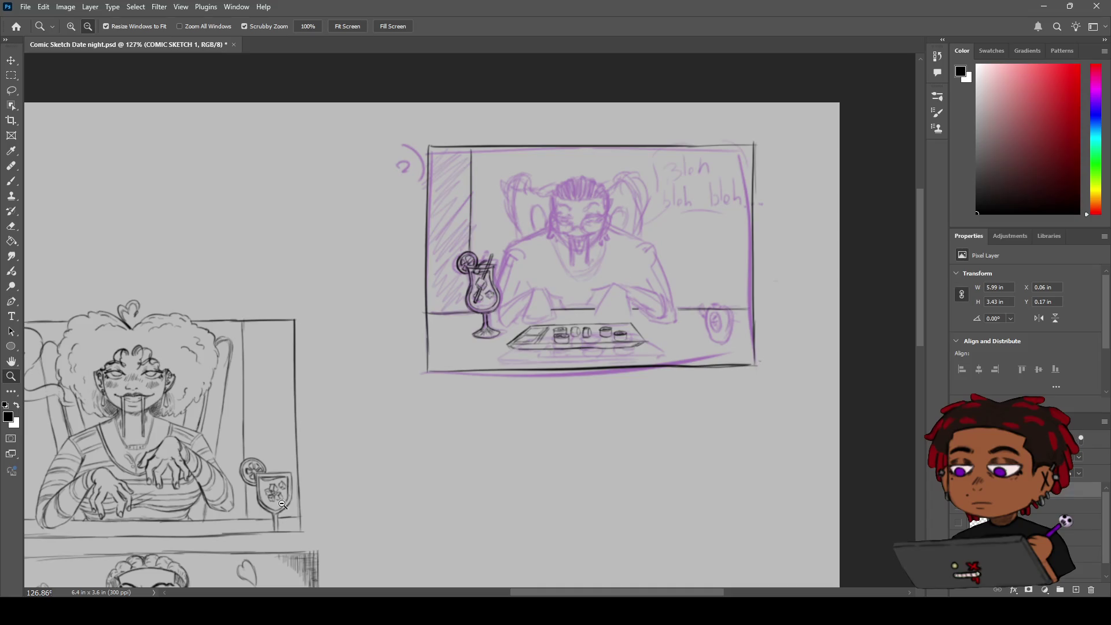
pyautogui.moveTo(684, 309)
pyautogui.mouseDown()
pyautogui.moveTo(697, 288)
pyautogui.moveTo(717, 298)
pyautogui.mouseUp()
pyautogui.press('b')
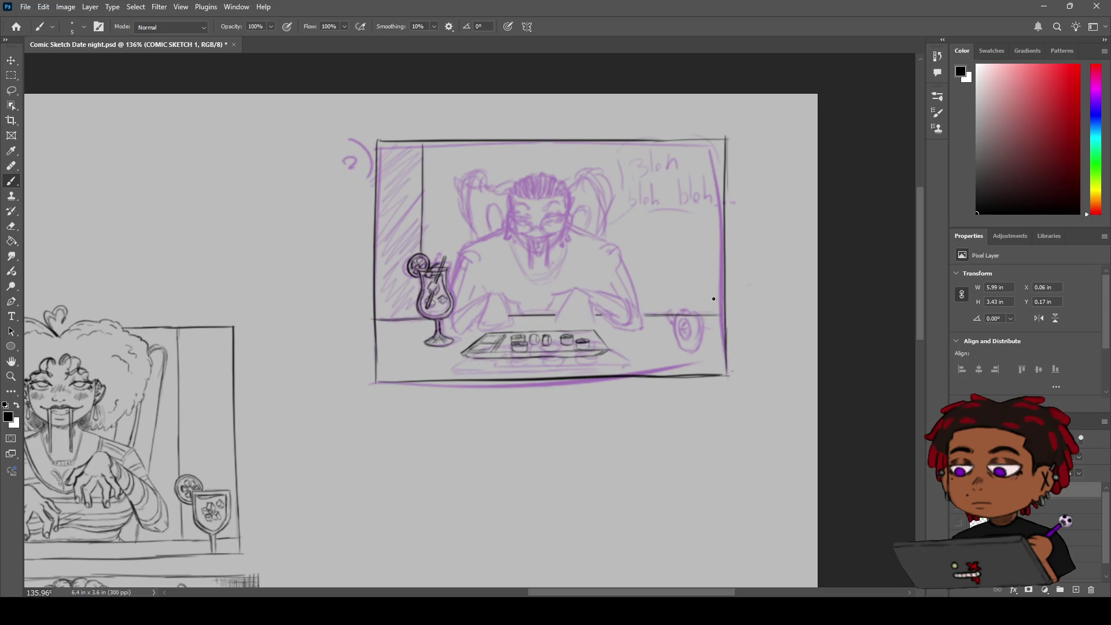
# Ink the teapot's top curve and a redrawn side edge at the panel's right edge.
pyautogui.hotkey('ctrl', 'z')
pyautogui.moveTo(714, 305); pyautogui.dragTo(724, 305)
pyautogui.moveTo(703, 330); pyautogui.dragTo(707, 348)
pyautogui.hotkey('ctrl', 'z')
pyautogui.moveTo(706, 322); pyautogui.dragTo(710, 347)
pyautogui.click(333, 521)
pyautogui.scroll(3, 711, 312)
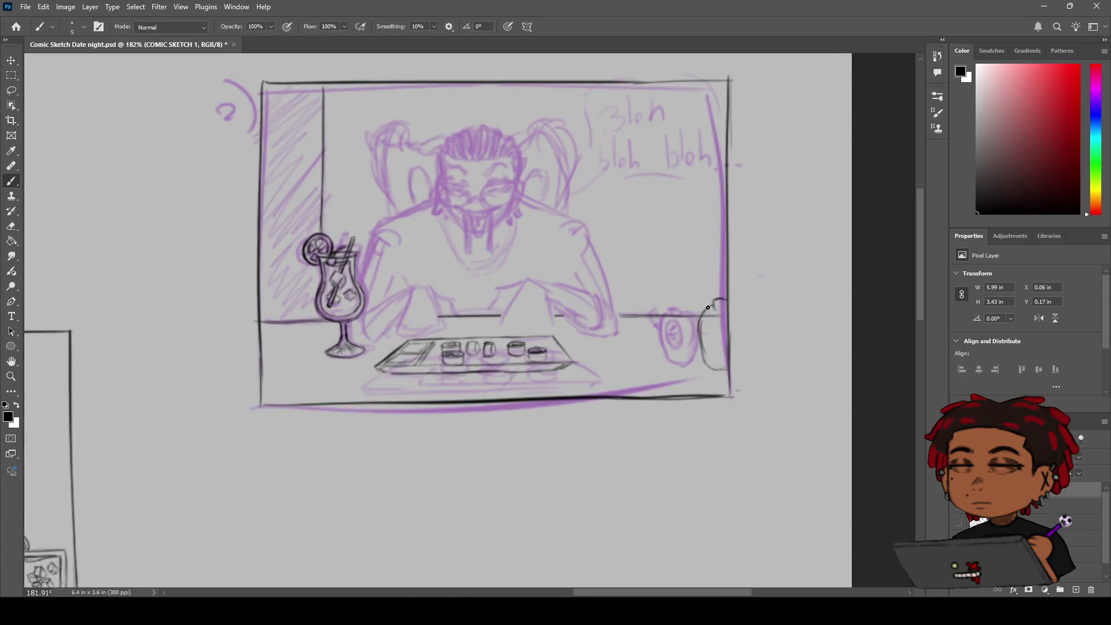
# Ink the teapot's cap, lower-left body outline and curved spout, tidying with the eraser.
pyautogui.moveTo(716, 310); pyautogui.dragTo(726, 306)
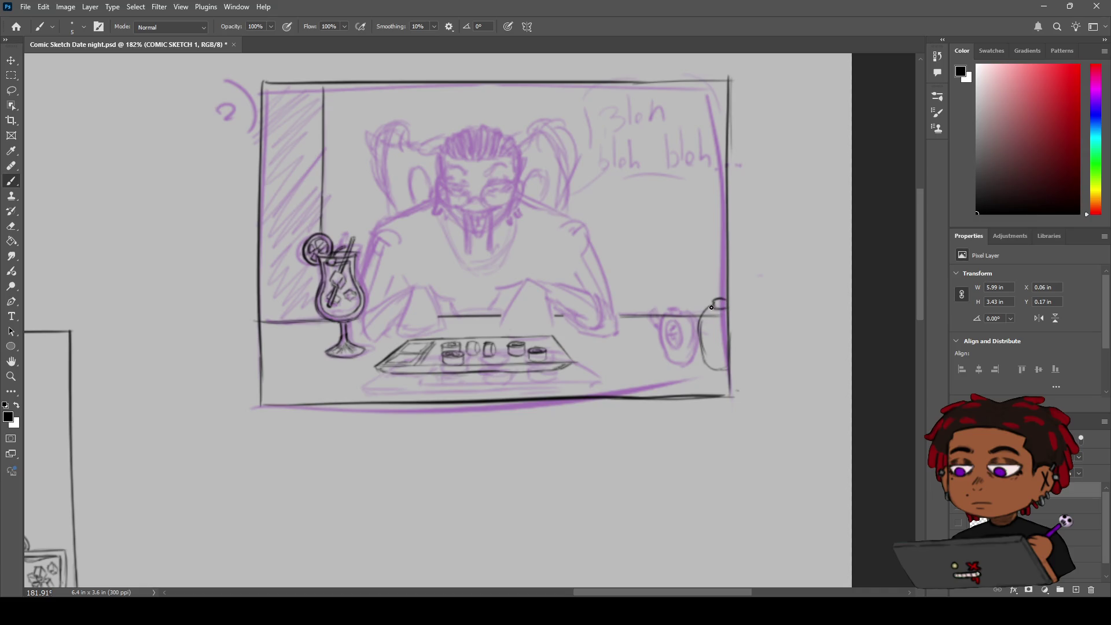
pyautogui.moveTo(699, 334)
pyautogui.mouseDown()
pyautogui.moveTo(710, 368)
pyautogui.moveTo(728, 368)
pyautogui.mouseUp()
pyautogui.press('e')
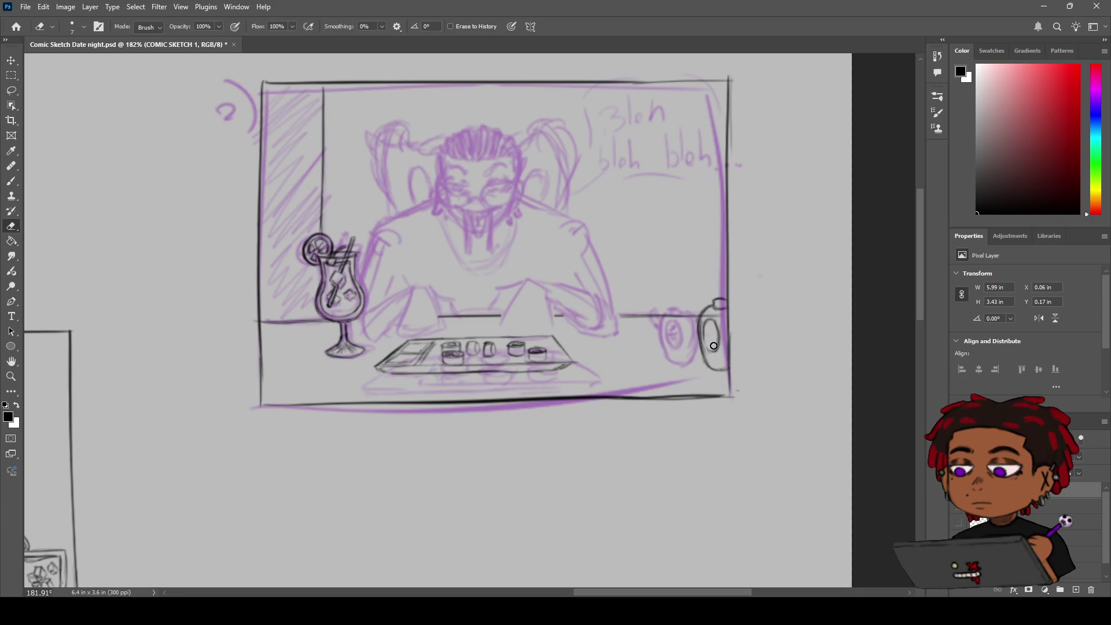
pyautogui.press('b')
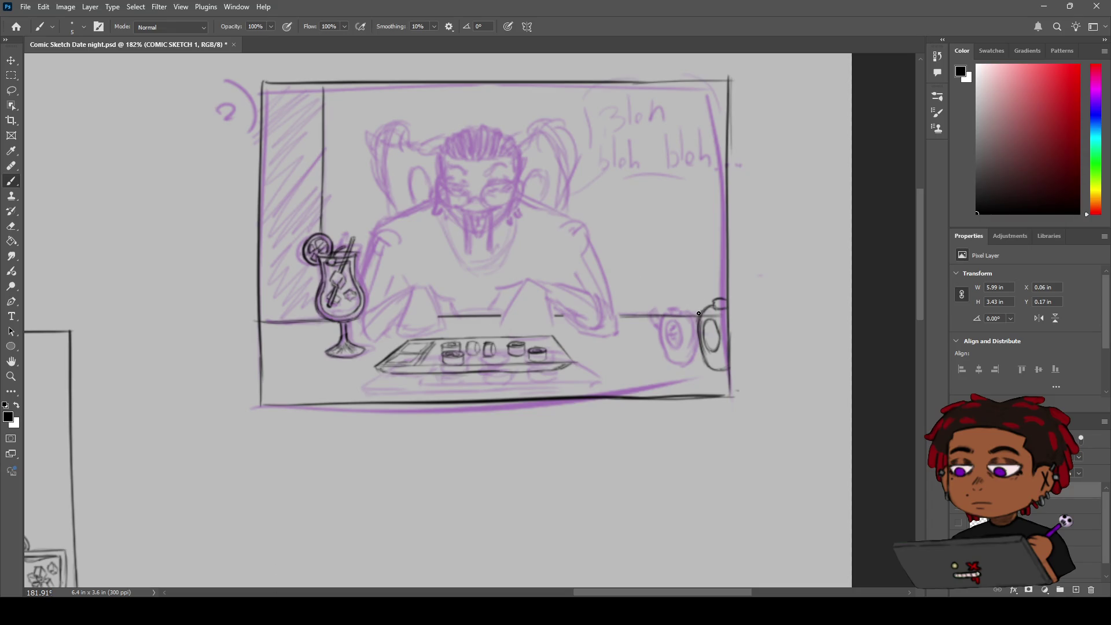
pyautogui.press('e')
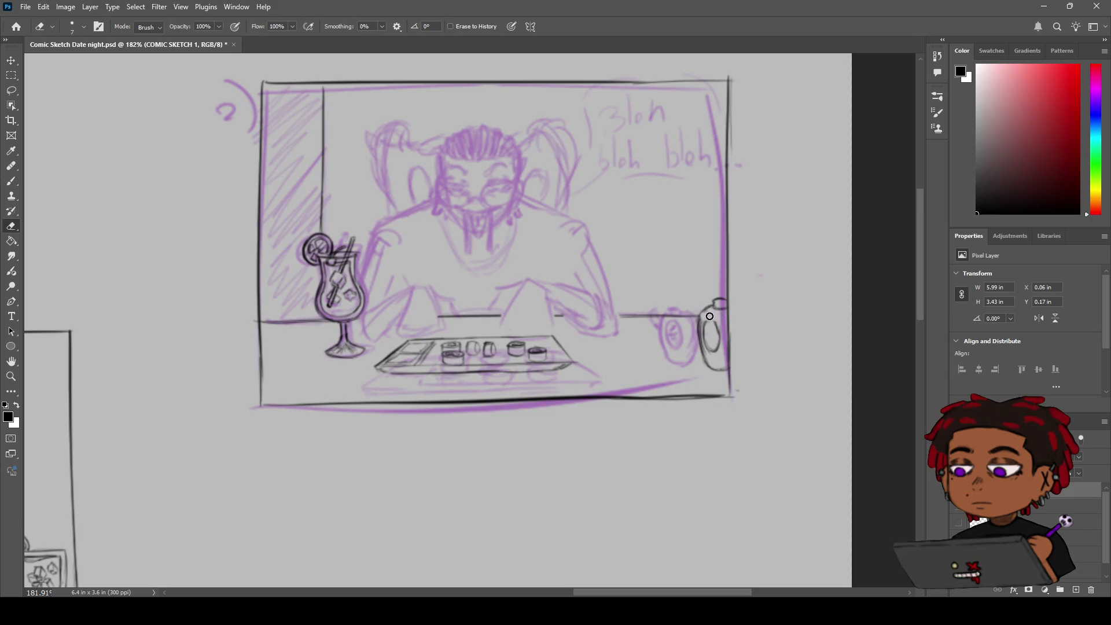
pyautogui.press('b')
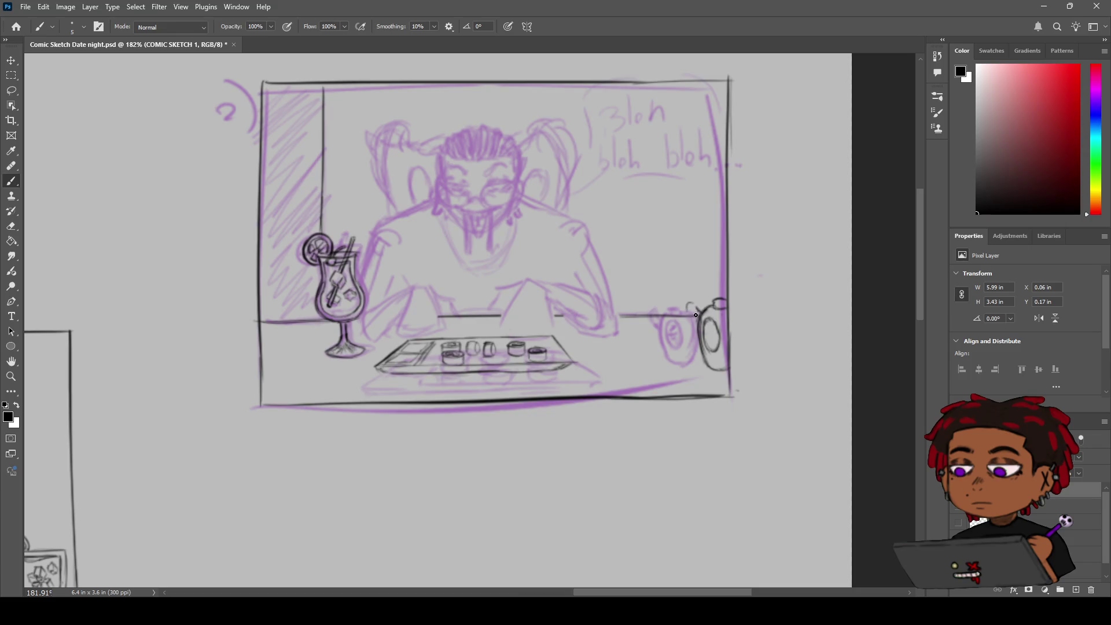
pyautogui.moveTo(698, 311); pyautogui.dragTo(692, 321)
# Redraw the teapot lid's curved top edge in black and tidy it with the eraser.
pyautogui.press('z')
pyautogui.moveTo(709, 306); pyautogui.dragTo(697, 307)
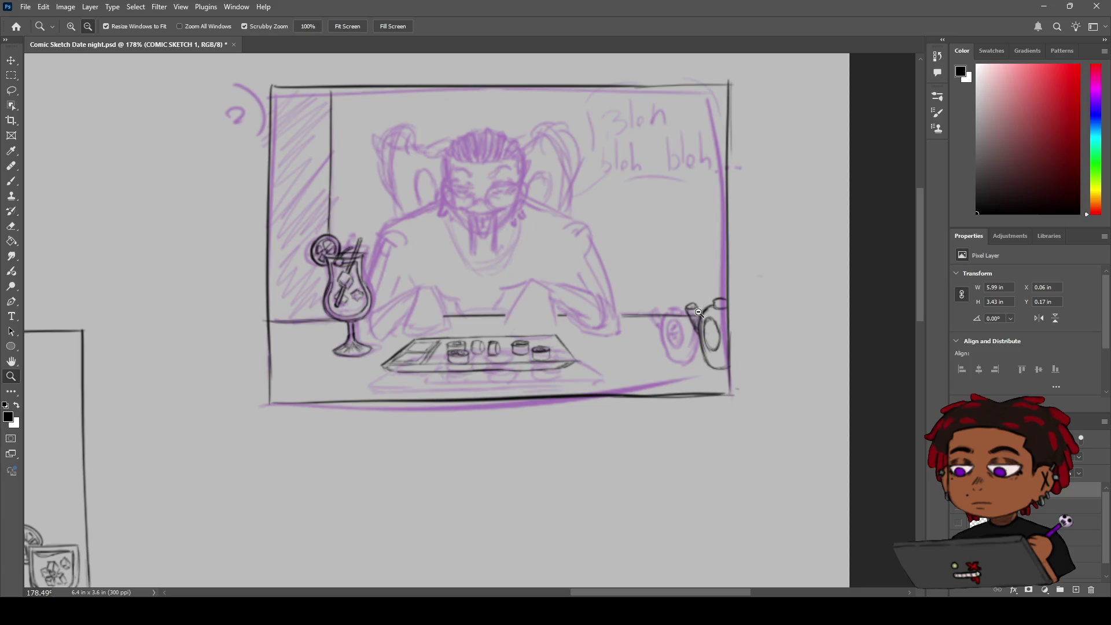
pyautogui.scroll(-2, 693, 300)
pyautogui.scroll(-1, 694, 299)
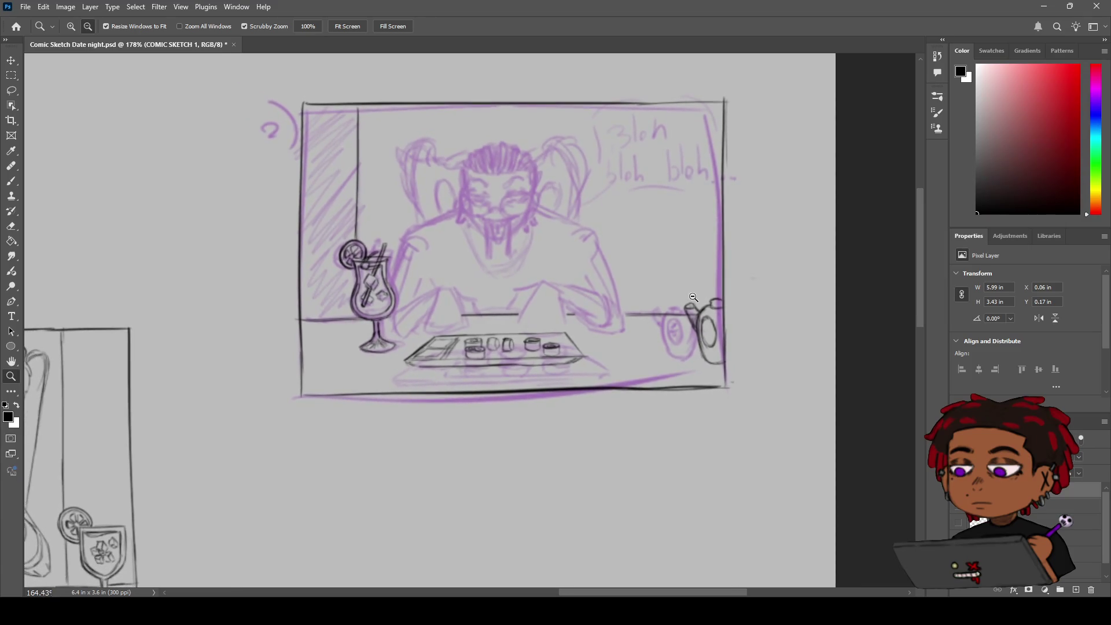
pyautogui.press('b')
pyautogui.keyDown('alt'); pyautogui.click(712, 326); pyautogui.keyUp('alt')
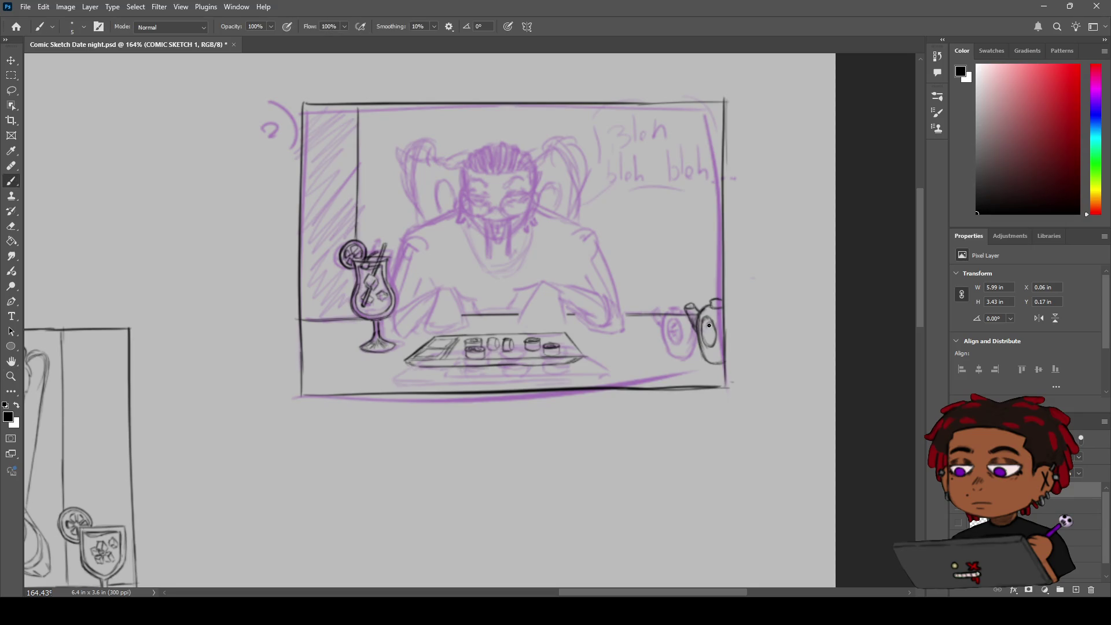
pyautogui.scroll(5, 709, 325)
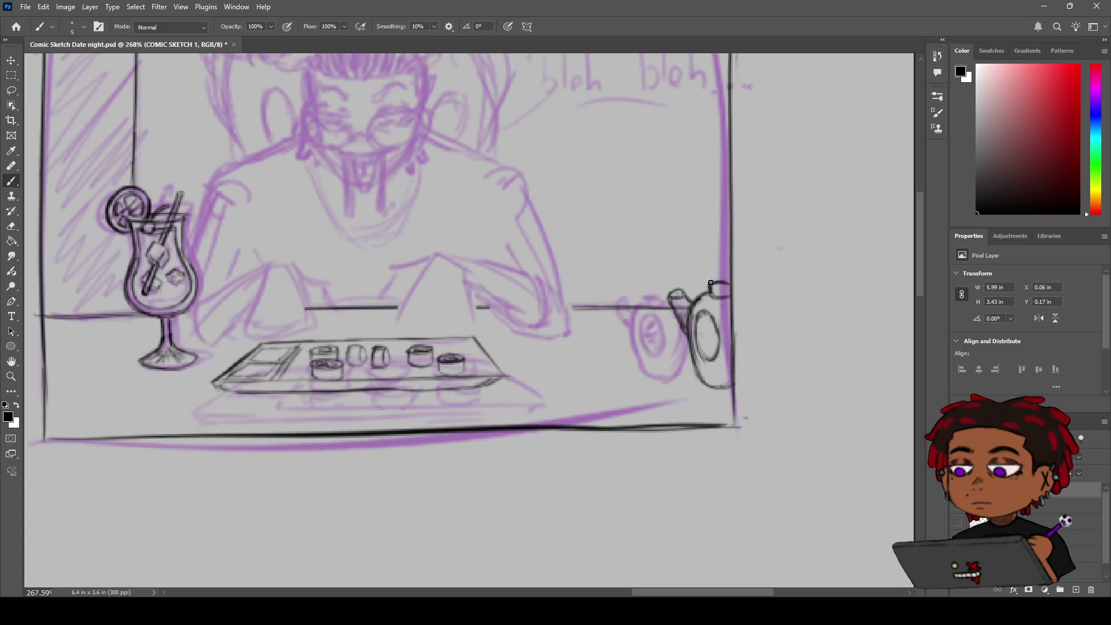
pyautogui.moveTo(714, 280); pyautogui.dragTo(730, 279)
pyautogui.press('e')
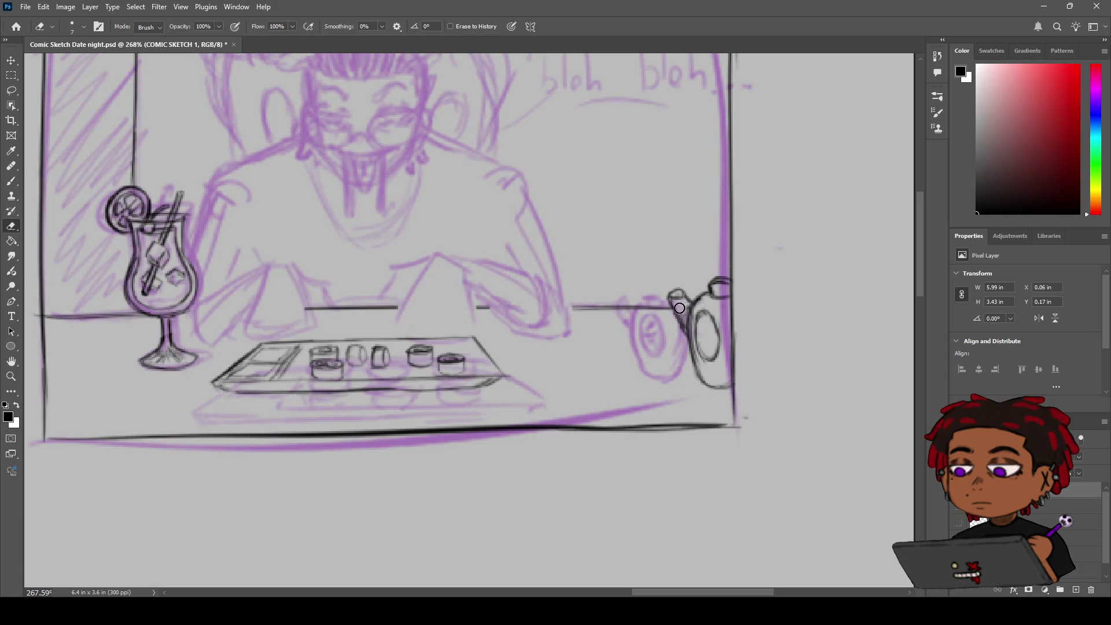
pyautogui.press('b')
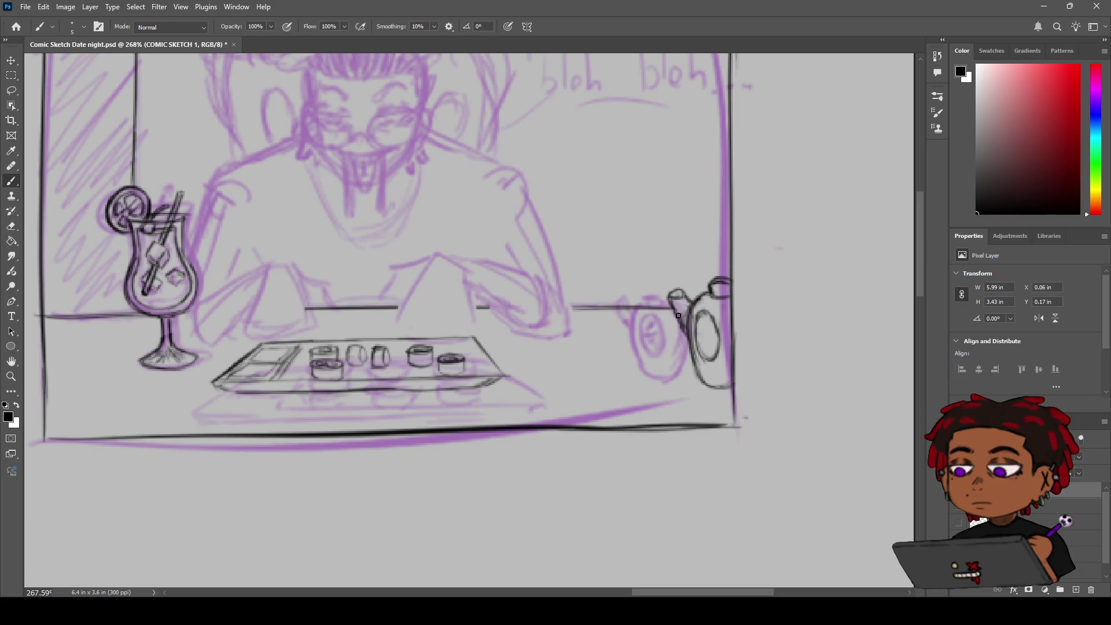
pyautogui.scroll(-5, 675, 300)
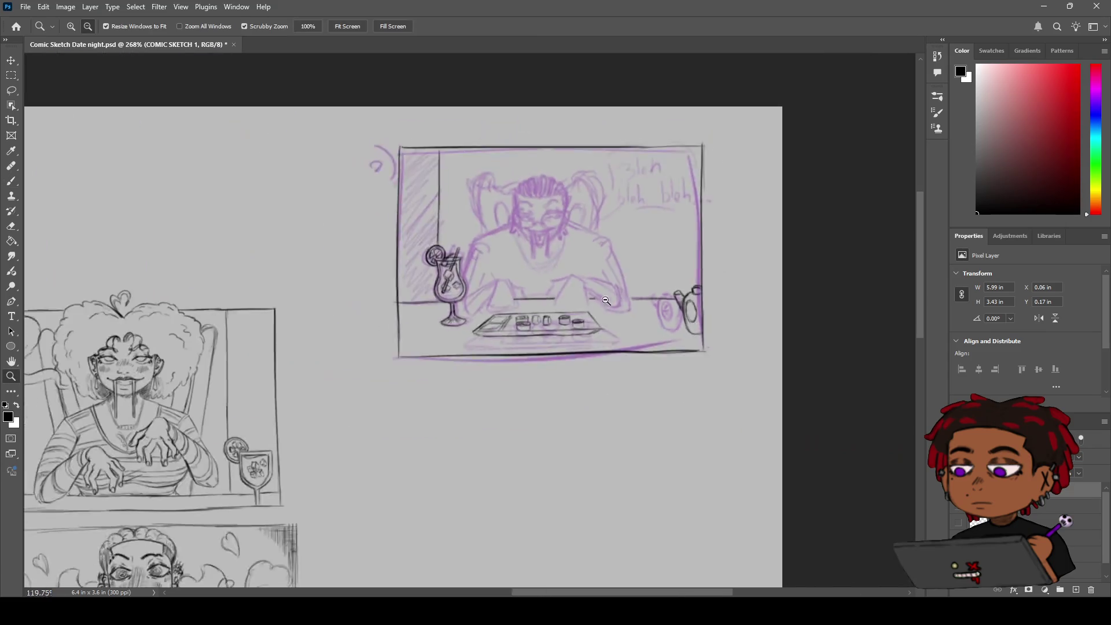
pyautogui.moveTo(515, 316)
pyautogui.mouseDown()
pyautogui.moveTo(614, 292)
pyautogui.moveTo(579, 303)
pyautogui.mouseUp()
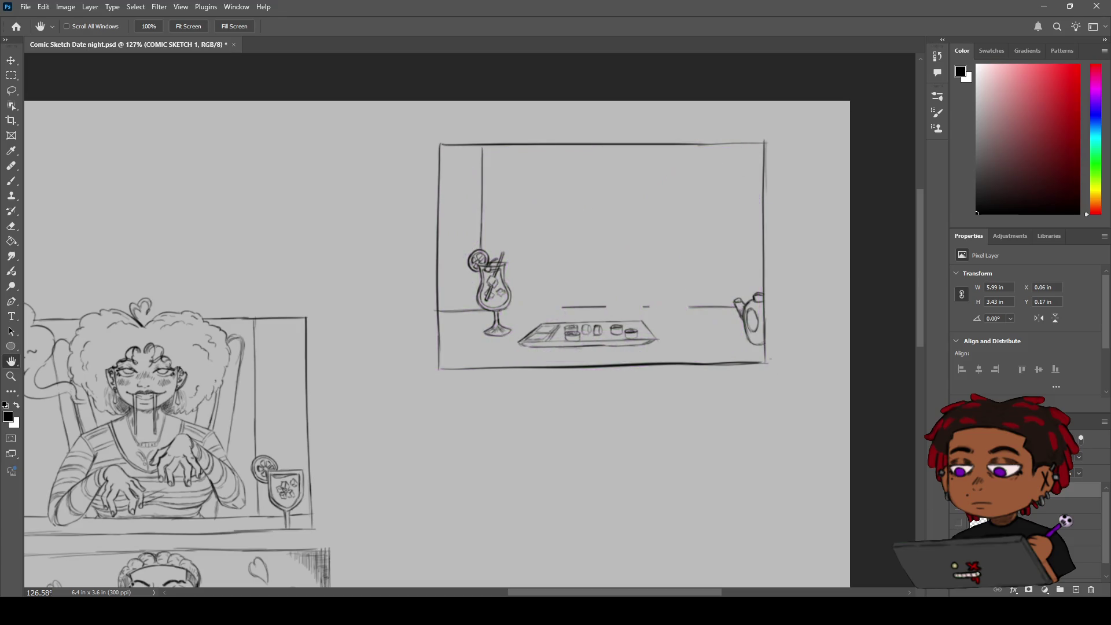
pyautogui.press('z')
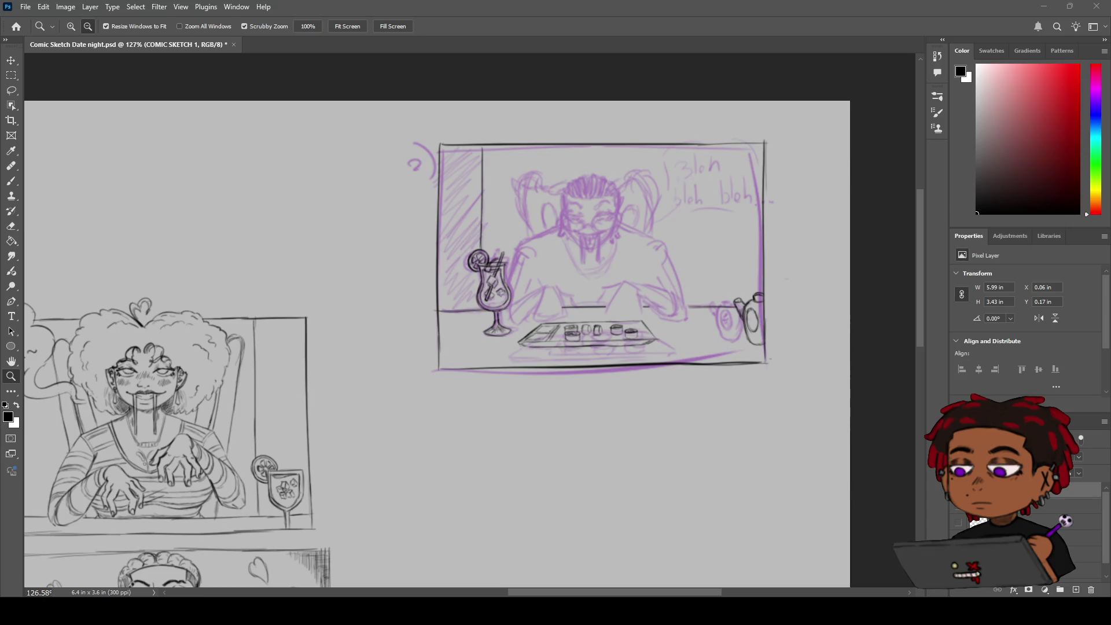
pyautogui.moveTo(547, 268)
pyautogui.mouseDown()
pyautogui.moveTo(568, 250)
pyautogui.moveTo(528, 270)
pyautogui.mouseUp()
pyautogui.press('space')
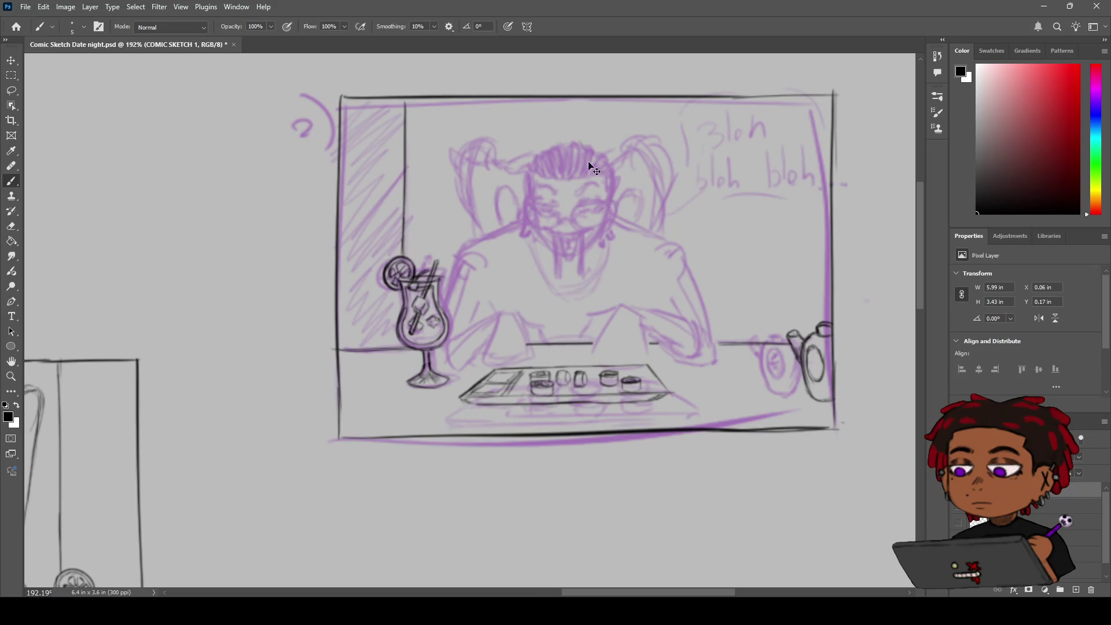
# Draw the head's construction circle, a vertical face centre line and the right jawline.
pyautogui.moveTo(561, 137)
pyautogui.mouseDown()
pyautogui.moveTo(578, 156)
pyautogui.moveTo(555, 145)
pyautogui.moveTo(579, 141)
pyautogui.moveTo(616, 162)
pyautogui.moveTo(573, 140)
pyautogui.mouseUp()
pyautogui.hotkey('ctrl', 'z')
pyautogui.hotkey('ctrl', 'z')
pyautogui.hotkey('ctrl', 'z')
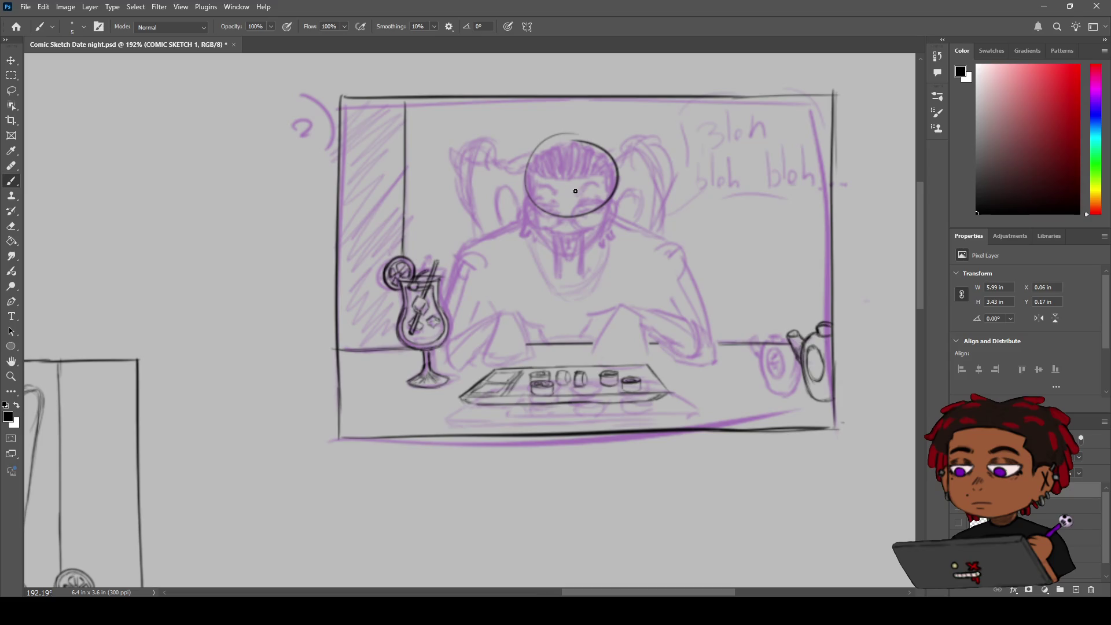
pyautogui.moveTo(567, 188); pyautogui.dragTo(567, 232)
pyautogui.moveTo(577, 252); pyautogui.dragTo(600, 231)
# Draw the left jawline down to the chin and the left ear, removing the right ear attempt.
pyautogui.press('z')
pyautogui.moveTo(535, 223); pyautogui.dragTo(552, 207)
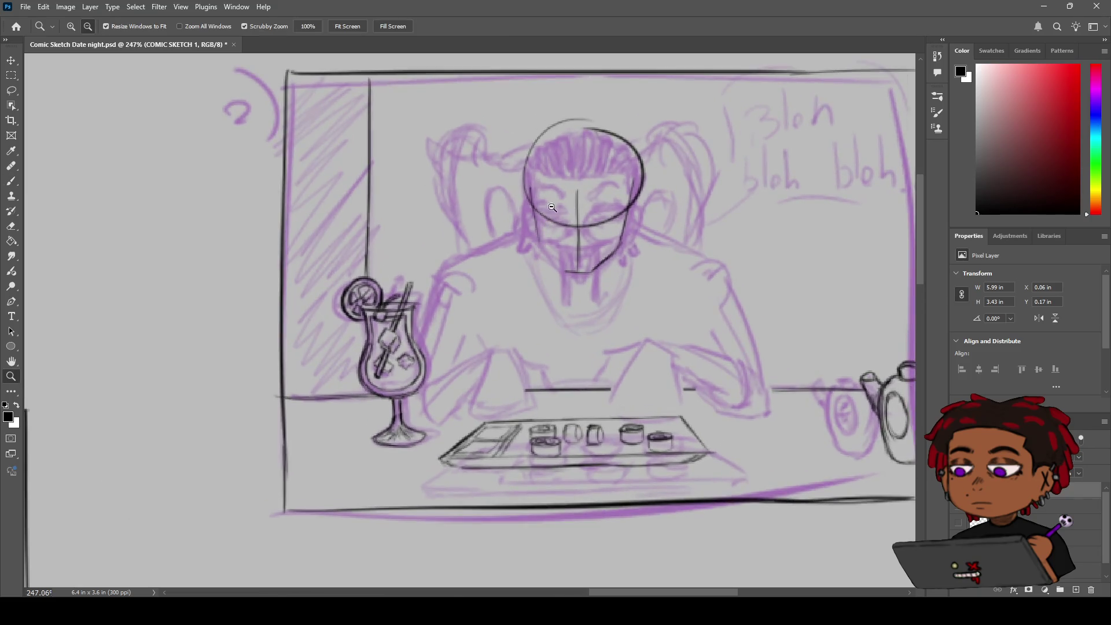
pyautogui.press('b')
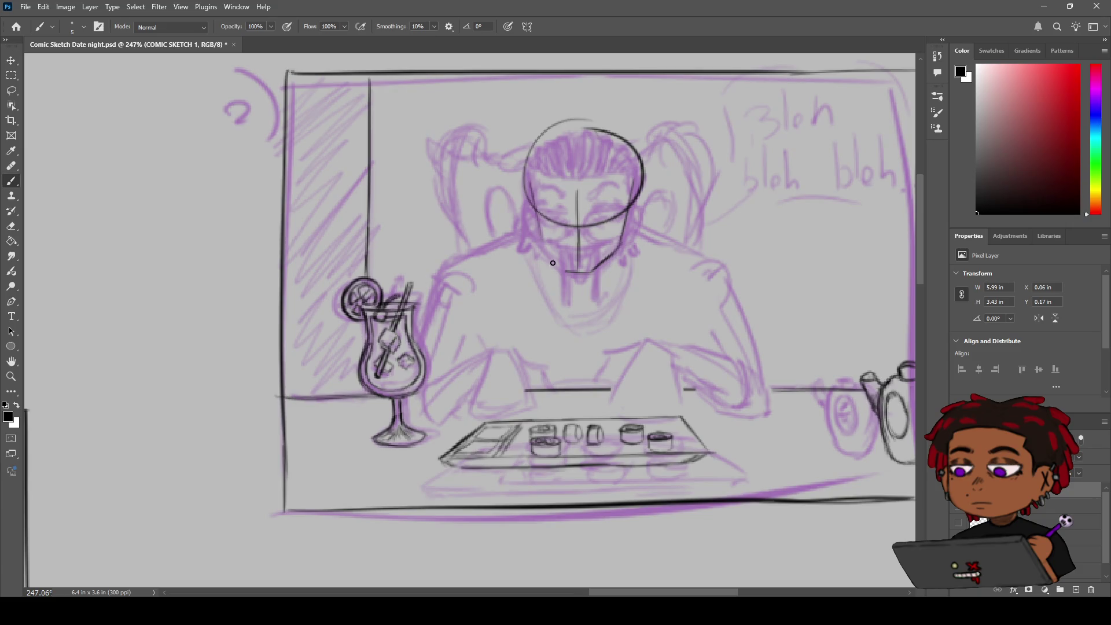
pyautogui.moveTo(540, 238); pyautogui.dragTo(567, 274)
pyautogui.moveTo(628, 211); pyautogui.dragTo(631, 229)
pyautogui.moveTo(525, 220)
pyautogui.mouseDown()
pyautogui.moveTo(539, 234)
pyautogui.moveTo(506, 244)
pyautogui.mouseUp()
pyautogui.press('z')
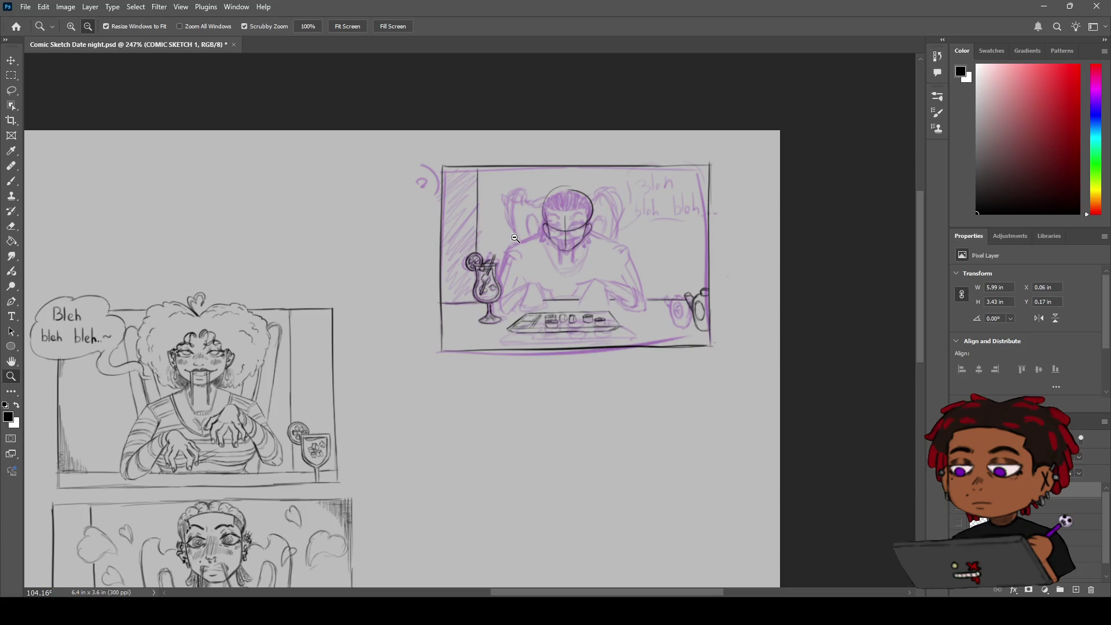
pyautogui.moveTo(543, 237)
pyautogui.mouseDown()
pyautogui.moveTo(549, 221)
pyautogui.moveTo(580, 211)
pyautogui.mouseUp()
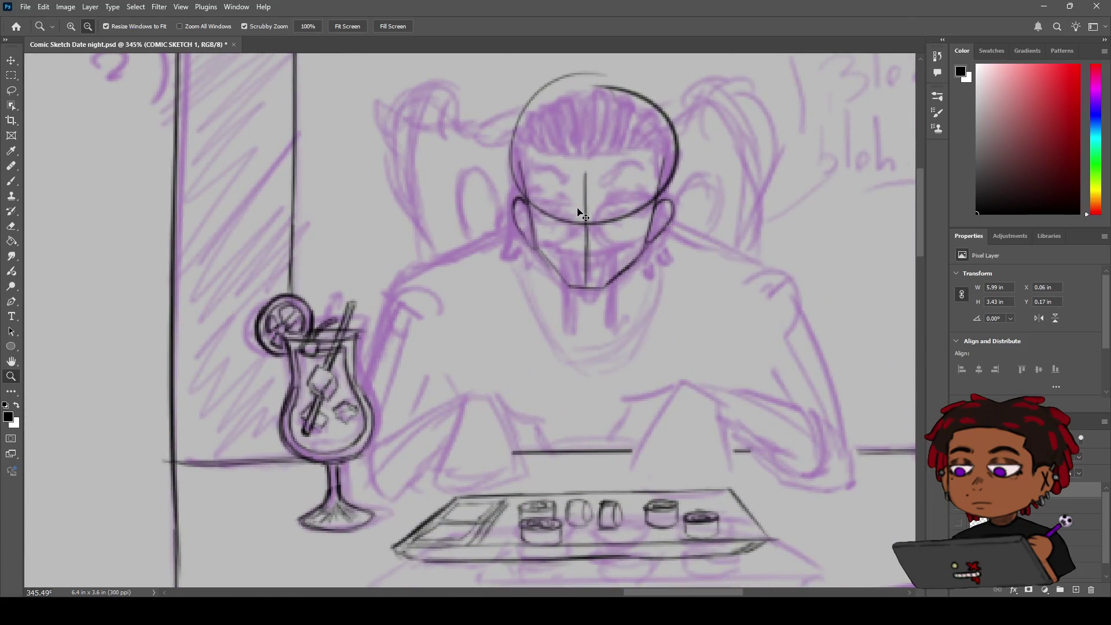
pyautogui.hotkey('ctrl', 'z')
pyautogui.hotkey('ctrl', 'z')
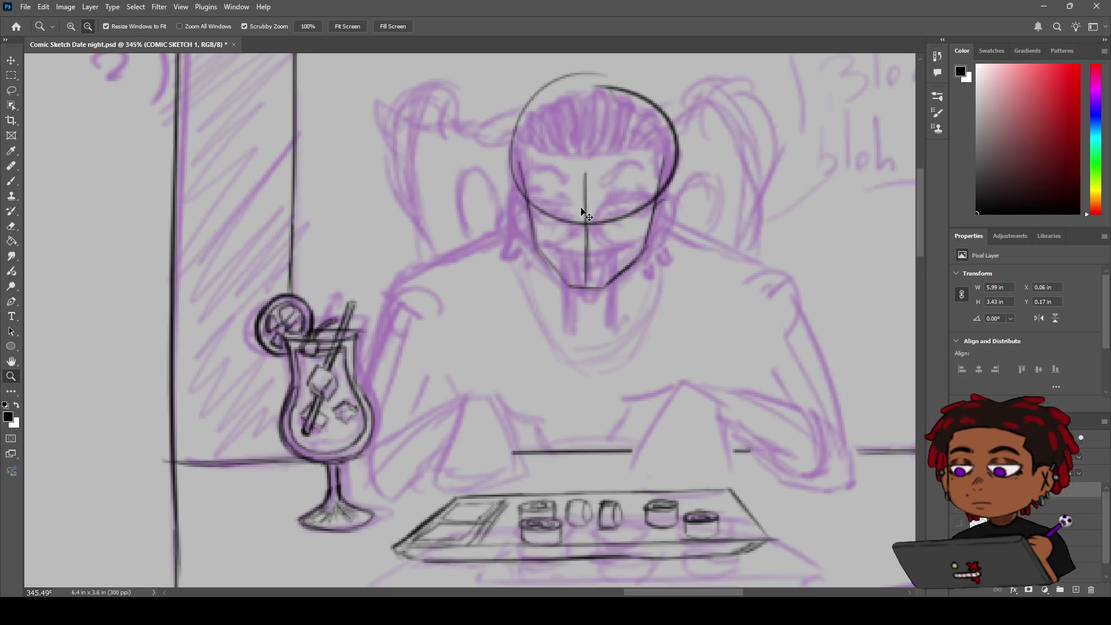
pyautogui.press('b')
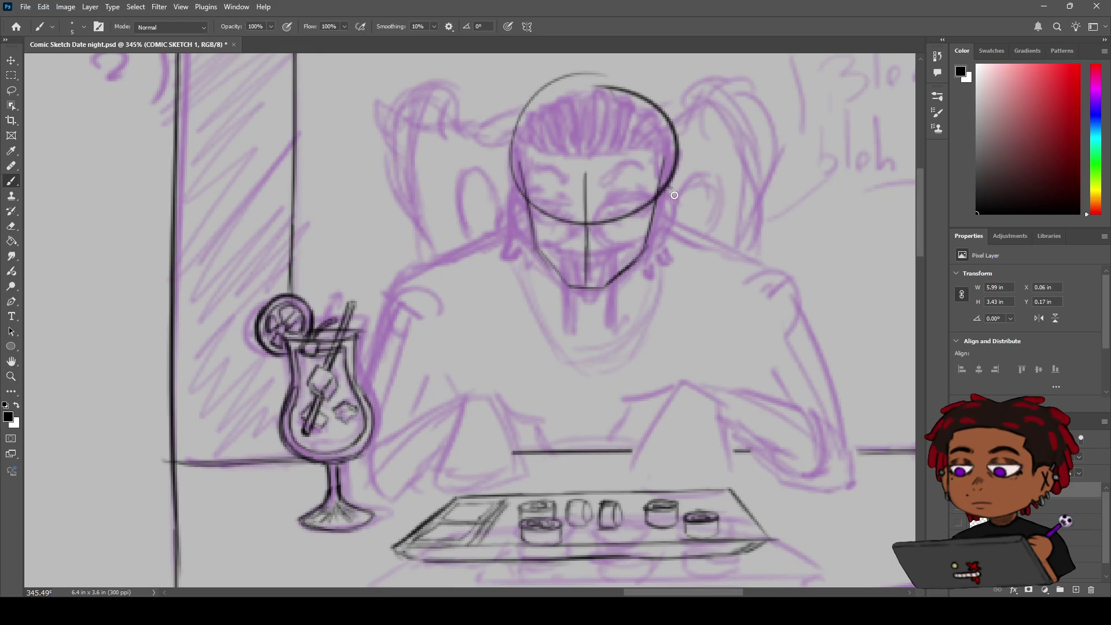
# Ink both ears, adding inner detail and dangling earring strokes to the left ear.
pyautogui.moveTo(660, 186)
pyautogui.mouseDown()
pyautogui.moveTo(670, 206)
pyautogui.moveTo(660, 219)
pyautogui.mouseUp()
pyautogui.moveTo(519, 191)
pyautogui.mouseDown()
pyautogui.moveTo(513, 215)
pyautogui.moveTo(527, 234)
pyautogui.mouseUp()
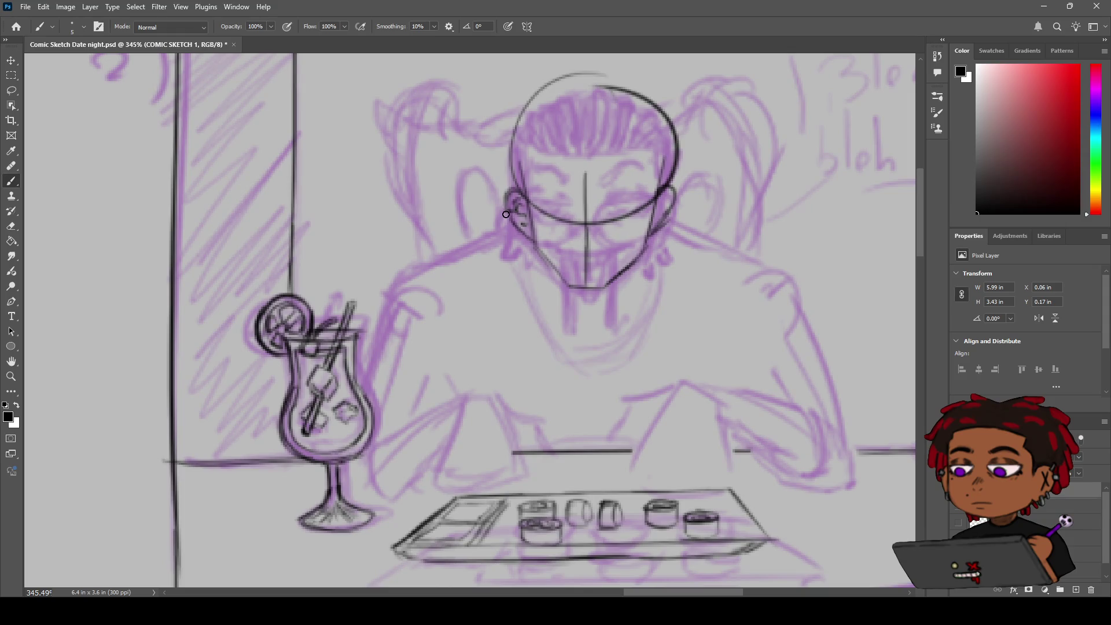
pyautogui.moveTo(521, 220); pyautogui.dragTo(503, 215)
pyautogui.moveTo(519, 225)
pyautogui.mouseDown()
pyautogui.moveTo(530, 247)
pyautogui.moveTo(529, 238)
pyautogui.mouseUp()
# Thicken the right ear's line near the jaw and outline it beside the head circle.
pyautogui.moveTo(651, 229)
pyautogui.mouseDown()
pyautogui.moveTo(651, 243)
pyautogui.moveTo(666, 233)
pyautogui.mouseUp()
pyautogui.moveTo(674, 173)
pyautogui.mouseDown()
pyautogui.moveTo(667, 196)
pyautogui.moveTo(679, 192)
pyautogui.mouseUp()
pyautogui.scroll(-3, 683, 196)
pyautogui.scroll(5, 674, 202)
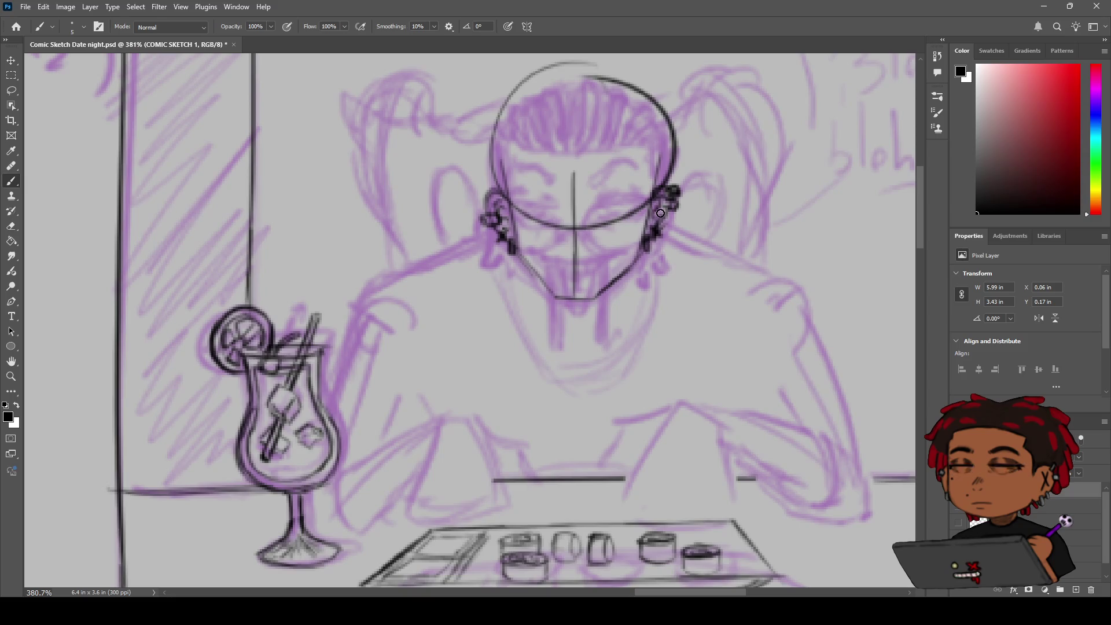
pyautogui.press('z')
pyautogui.scroll(-2, 630, 207)
pyautogui.scroll(-5, 630, 207)
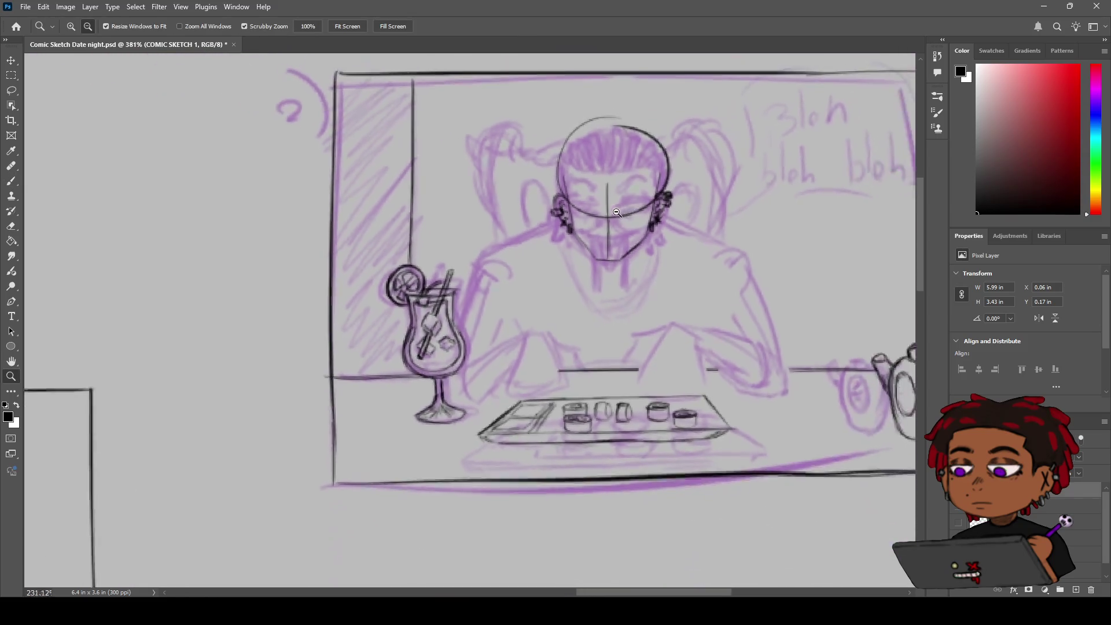
pyautogui.scroll(4, 628, 212)
pyautogui.scroll(-5, 628, 212)
pyautogui.scroll(6, 633, 213)
pyautogui.scroll(-5, 635, 213)
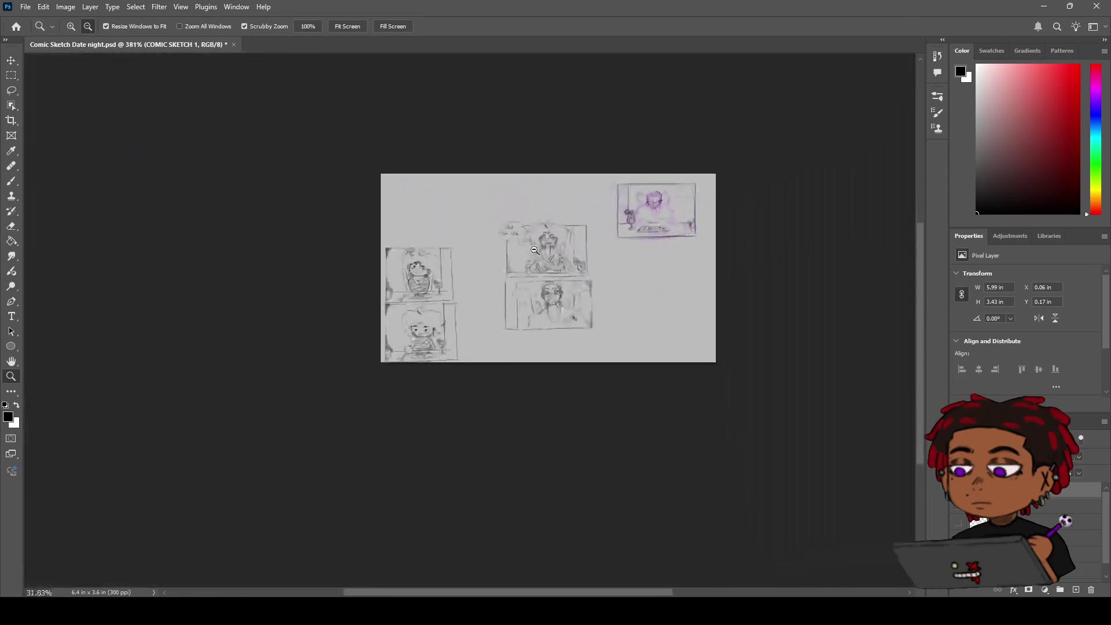
pyautogui.scroll(3, 572, 236)
pyautogui.scroll(1, 572, 235)
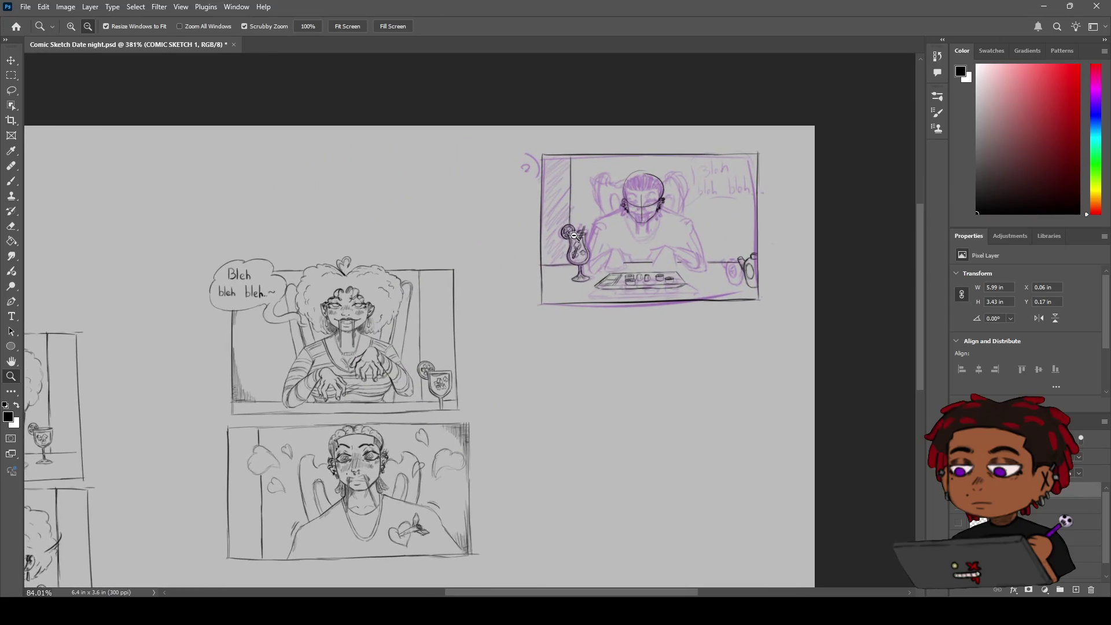
pyautogui.scroll(10, 574, 235)
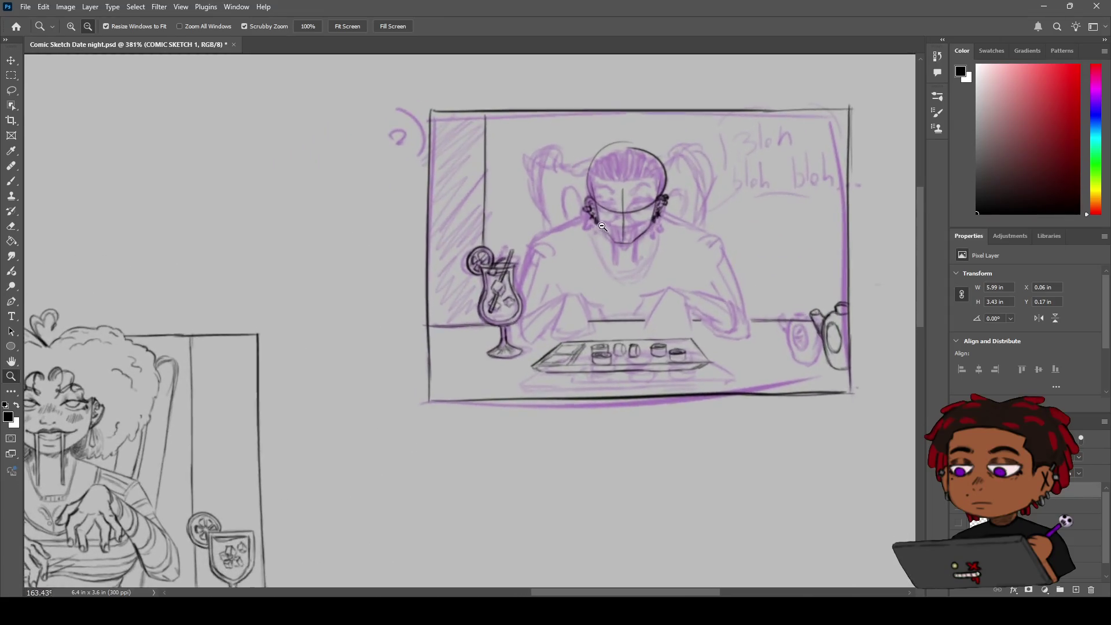
pyautogui.press('h')
pyautogui.scroll(-1, 640, 193)
pyautogui.press('z')
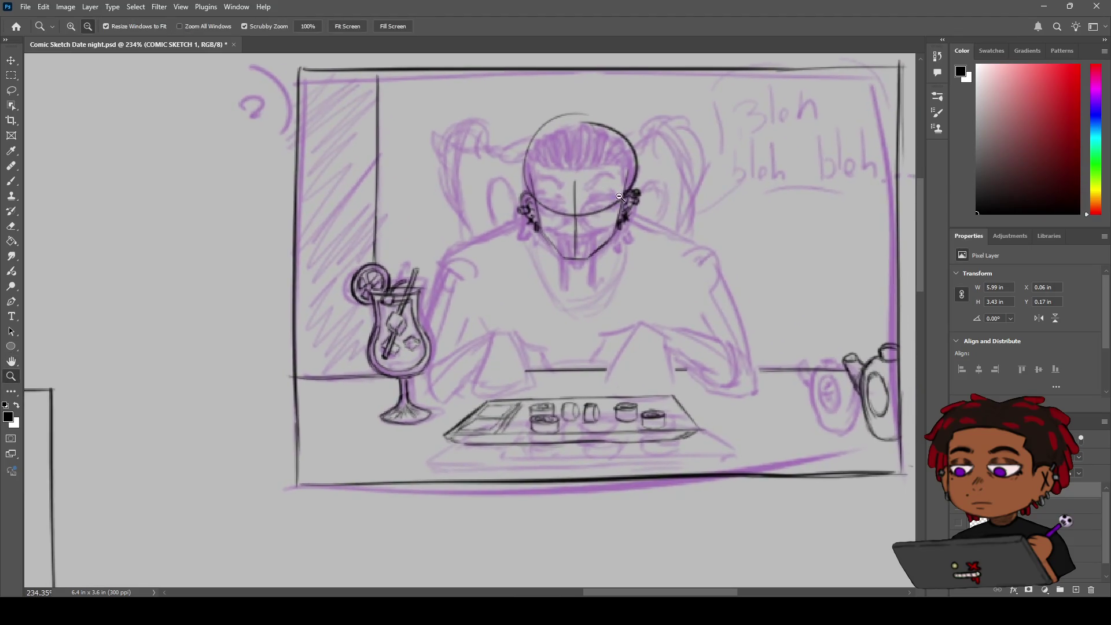
pyautogui.scroll(-3, 518, 274)
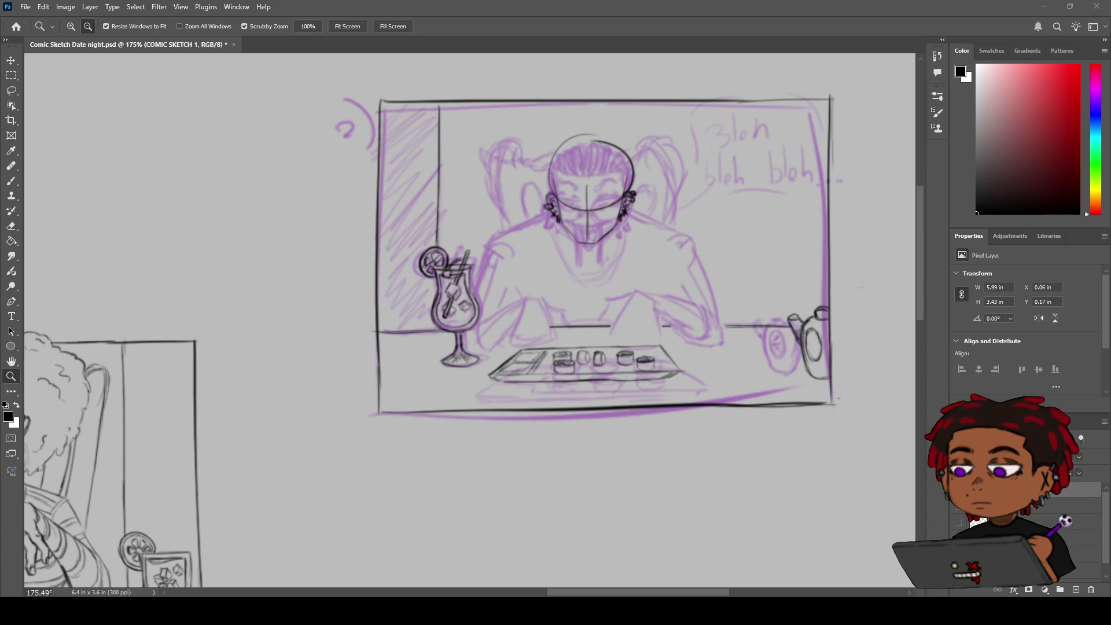
pyautogui.press('b')
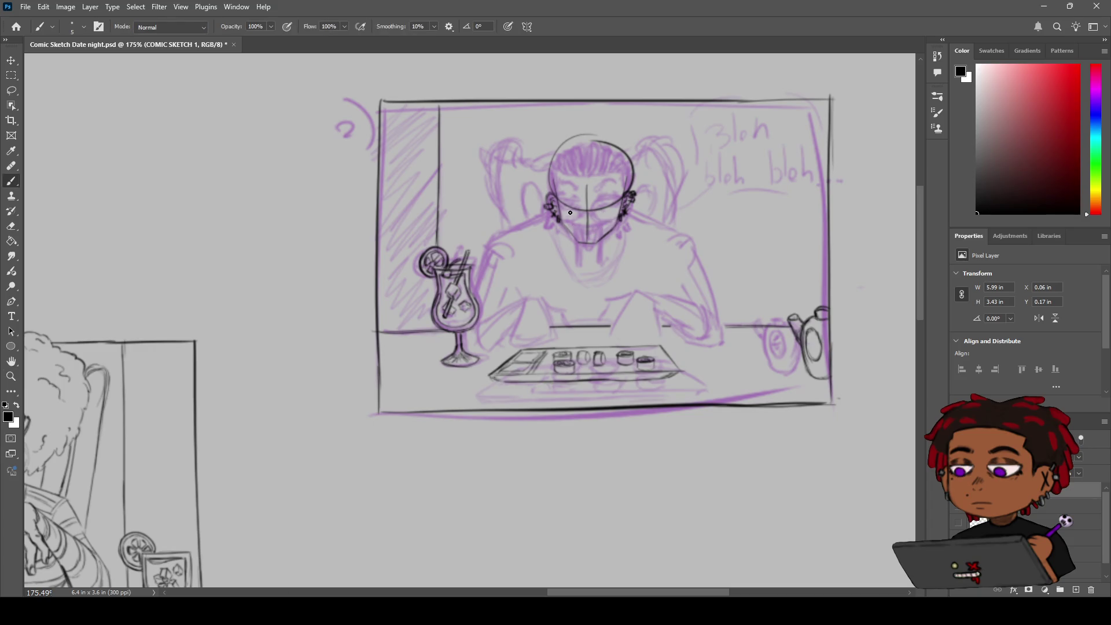
pyautogui.scroll(-3, 570, 213)
pyautogui.moveTo(535, 223)
pyautogui.mouseDown()
pyautogui.moveTo(564, 203)
pyautogui.moveTo(538, 211)
pyautogui.mouseUp()
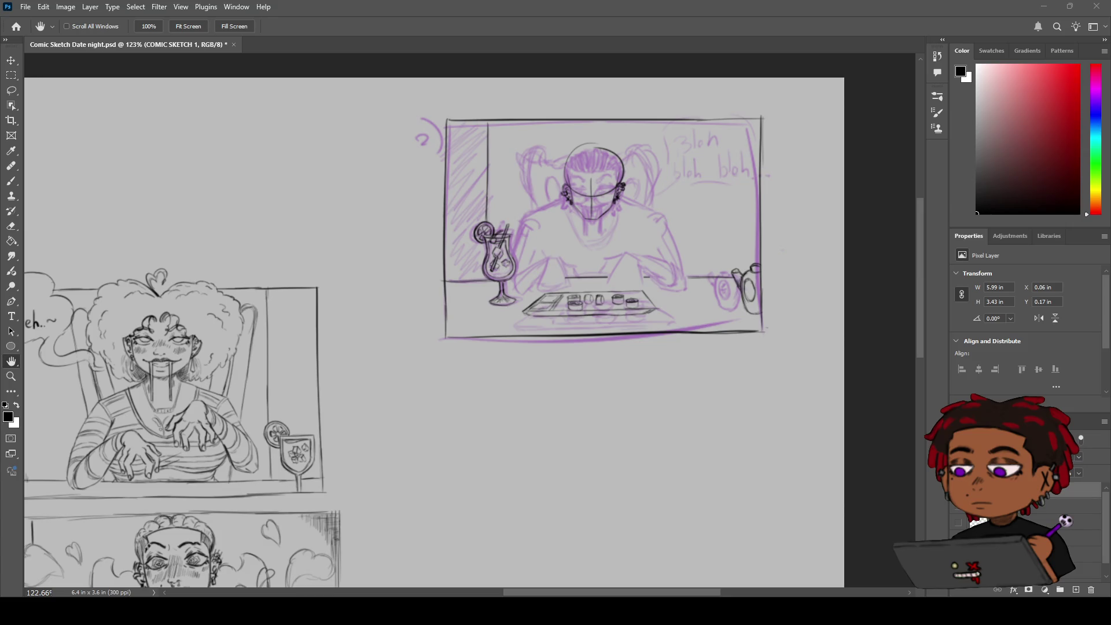
pyautogui.press('z')
# Zoom in on the character's face and erase the centre guideline below the eye line.
pyautogui.scroll(1, 599, 250)
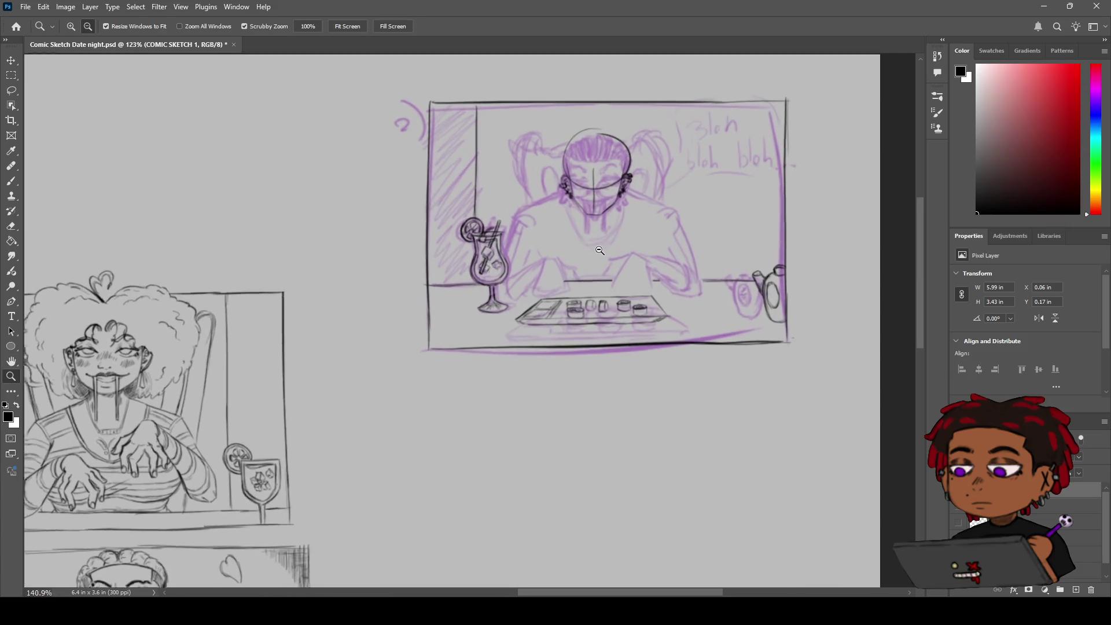
pyautogui.scroll(2, 538, 245)
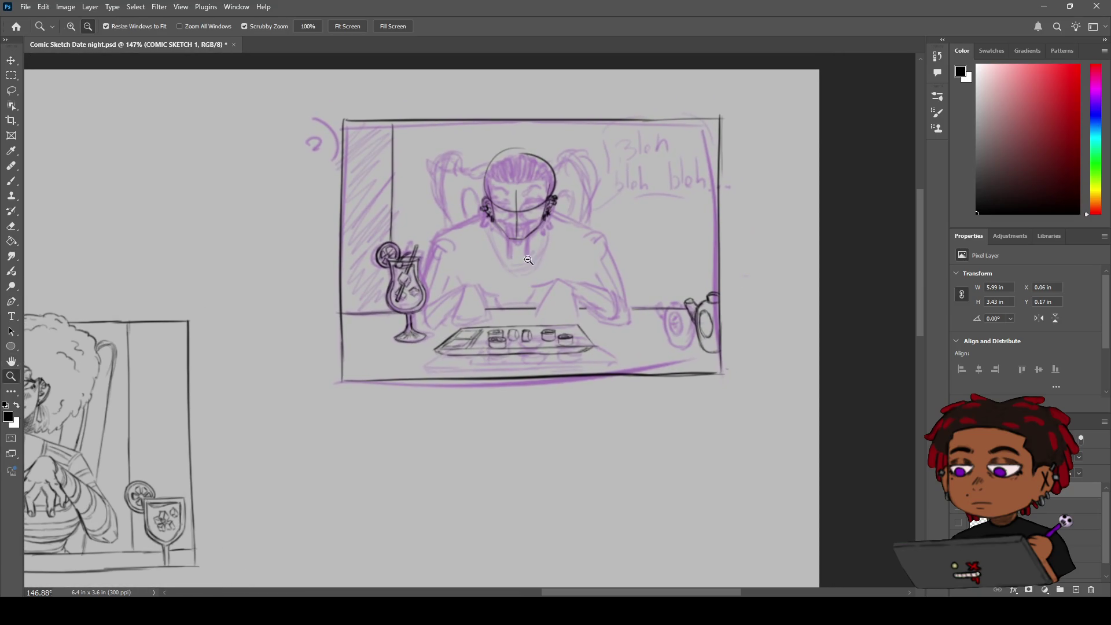
pyautogui.scroll(4, 528, 261)
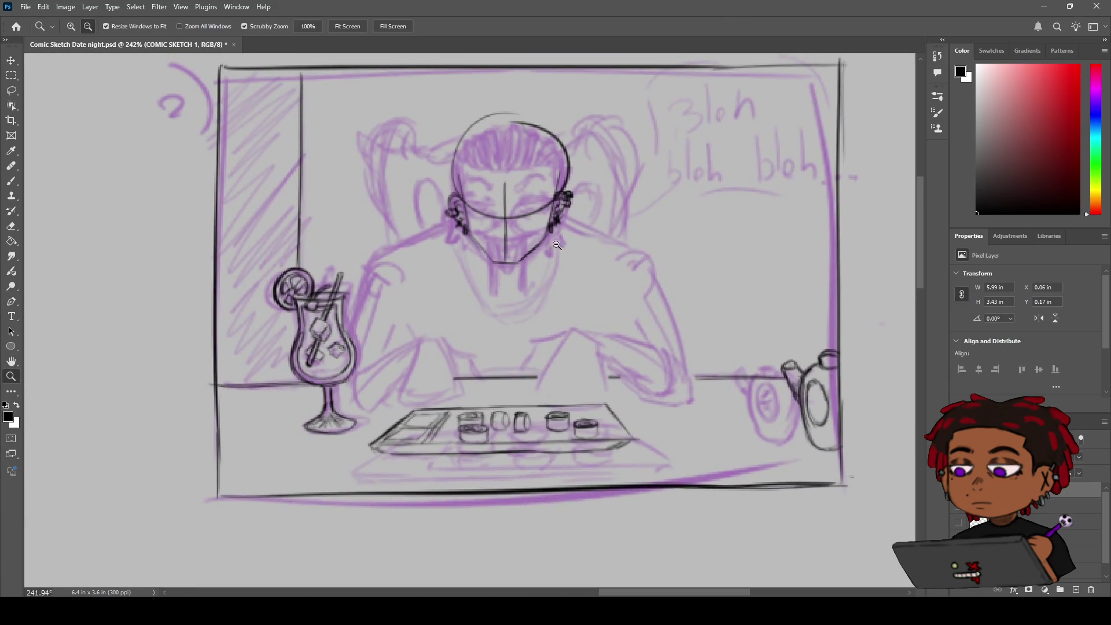
pyautogui.scroll(3, 557, 245)
pyautogui.press('h')
pyautogui.moveTo(530, 234); pyautogui.dragTo(535, 251)
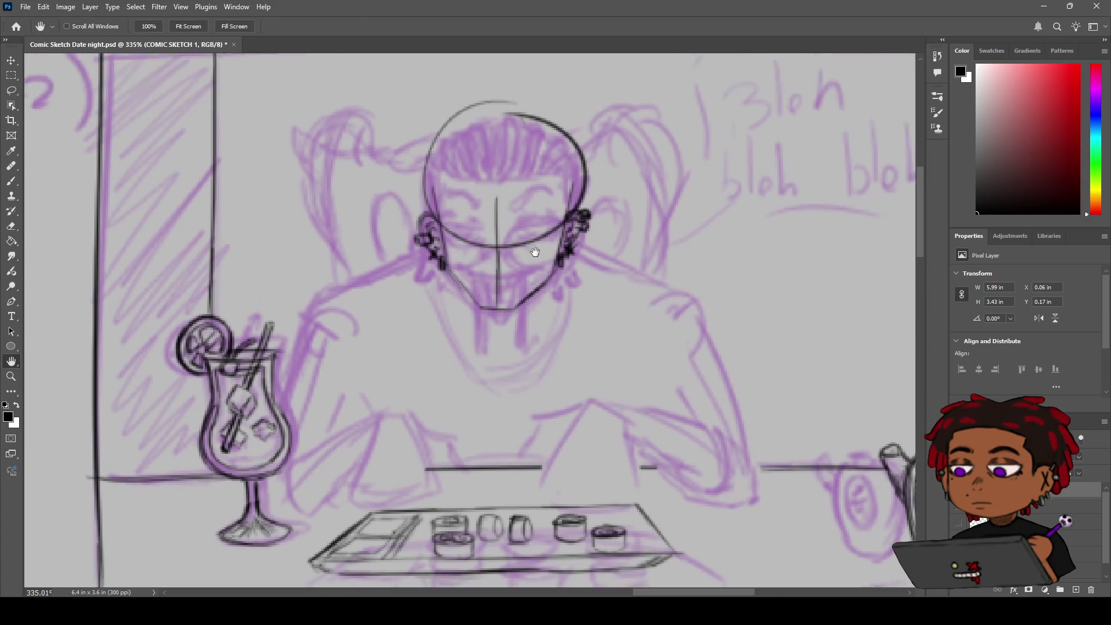
pyautogui.press('e')
pyautogui.moveTo(507, 289); pyautogui.dragTo(503, 317)
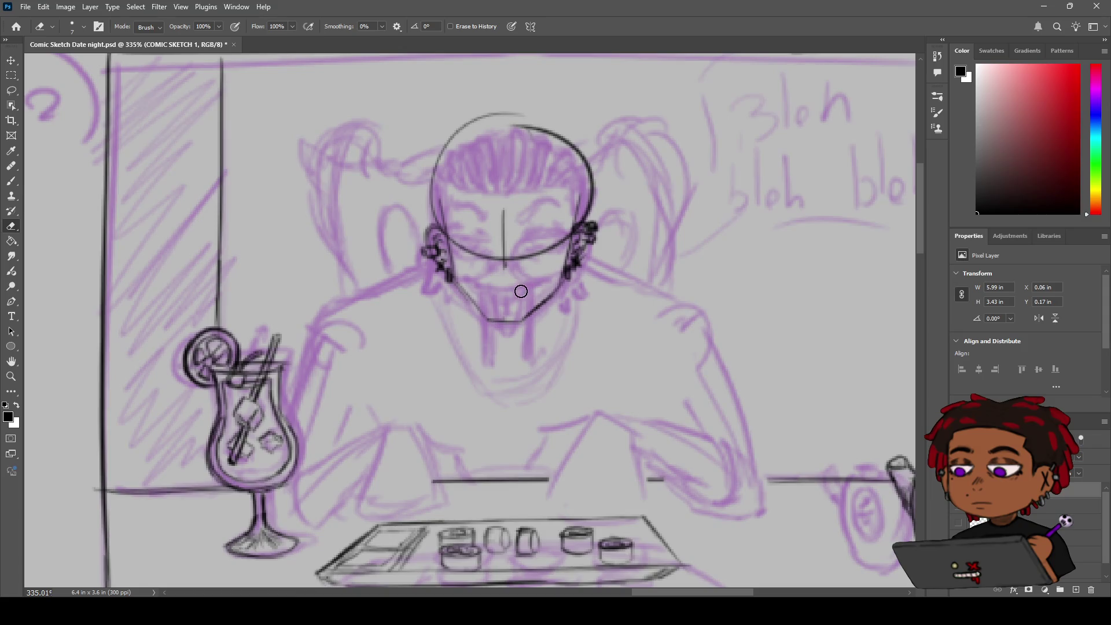
# Erase the nose line and the lower face curve.
pyautogui.press('b')
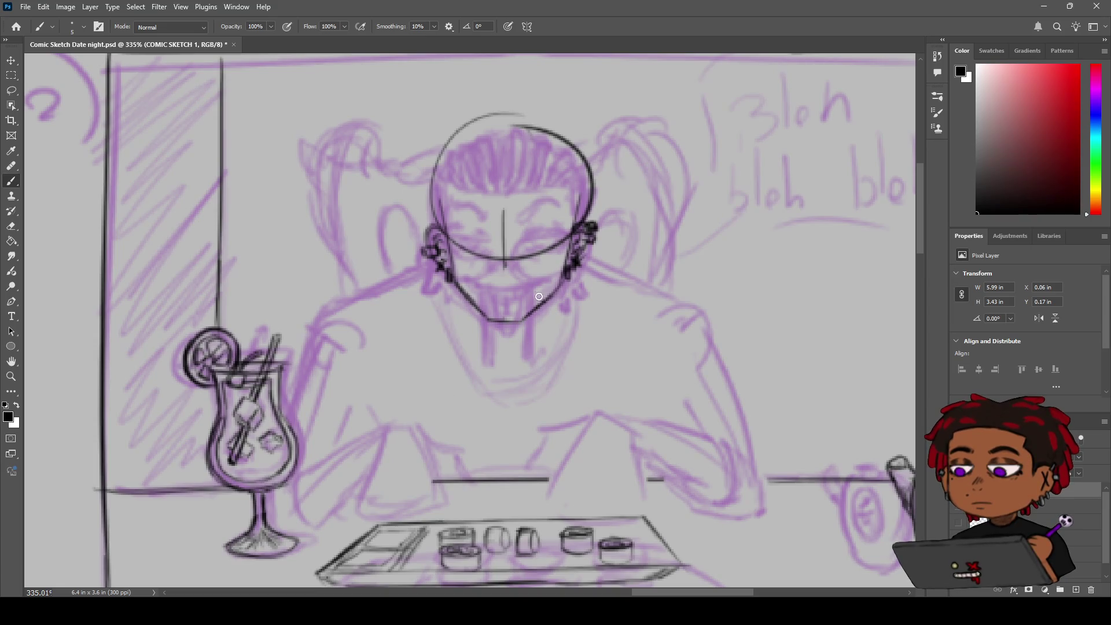
pyautogui.press('e')
pyautogui.moveTo(532, 250)
pyautogui.mouseDown()
pyautogui.moveTo(502, 238)
pyautogui.moveTo(518, 272)
pyautogui.mouseUp()
# Ink a flat, closed eye in black on the right side of the face, redrawing it until it fits.
pyautogui.press('b')
pyautogui.moveTo(521, 241); pyautogui.dragTo(552, 235)
pyautogui.hotkey('ctrl', 'z')
pyautogui.hotkey('ctrl', 'z')
pyautogui.press('e')
pyautogui.moveTo(545, 252); pyautogui.dragTo(461, 242)
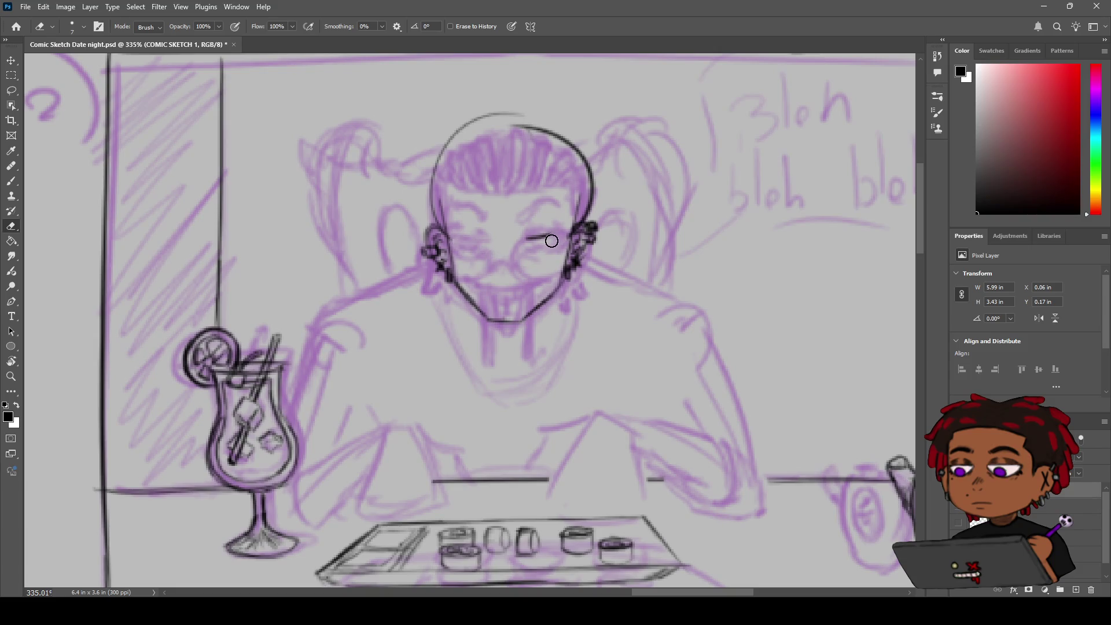
pyautogui.press('b')
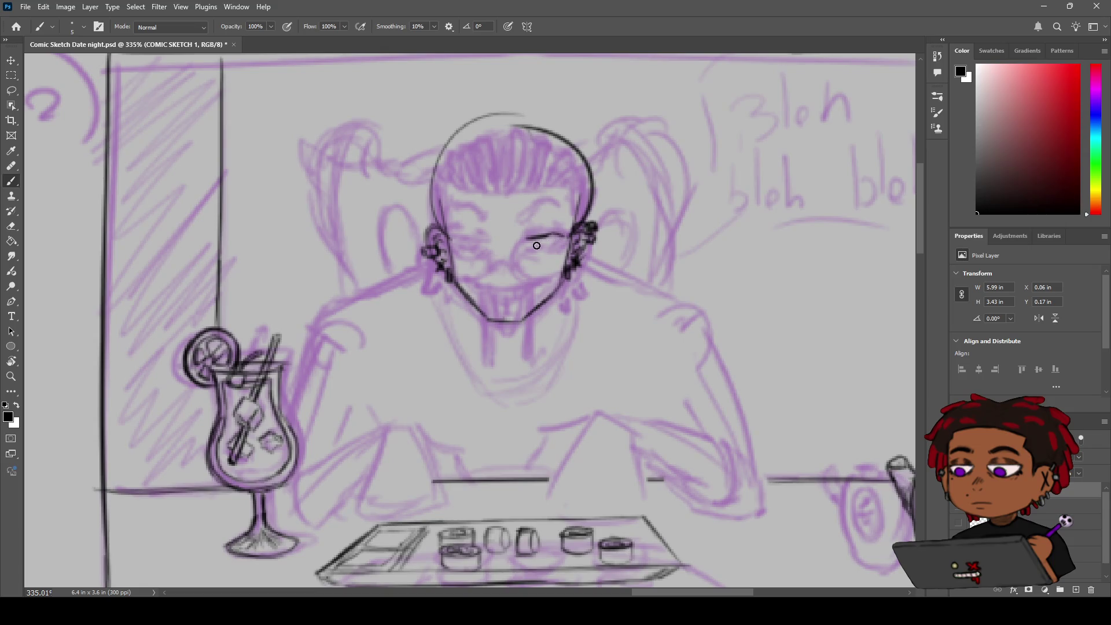
pyautogui.moveTo(528, 244); pyautogui.dragTo(564, 243)
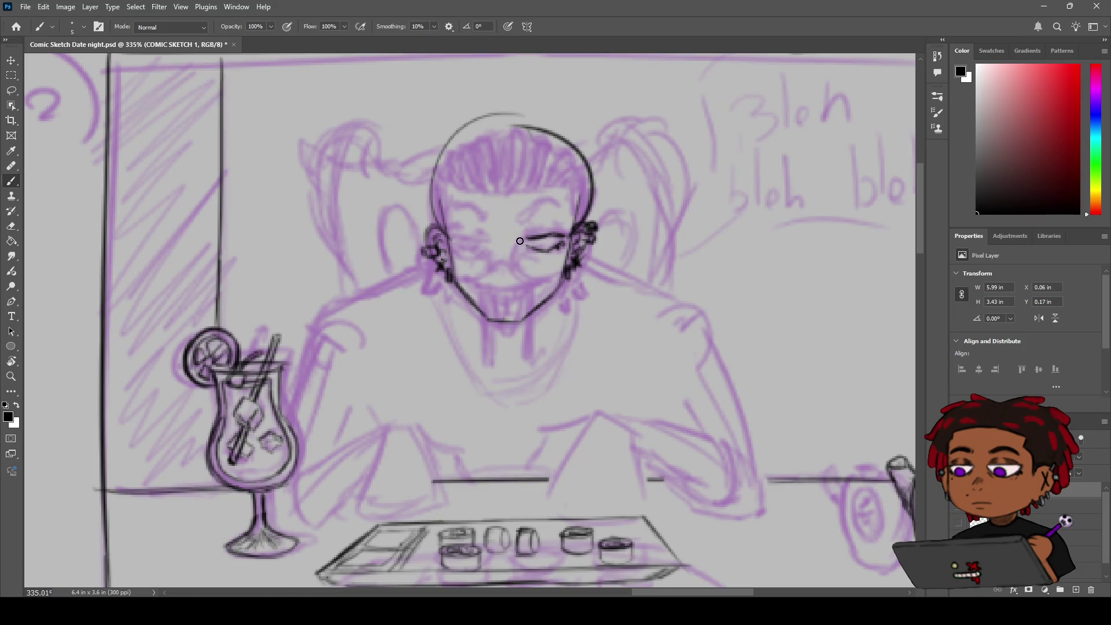
# Extend the closed right eye's lid line leftward and erase the stray mark beside it.
pyautogui.moveTo(519, 239); pyautogui.dragTo(537, 236)
pyautogui.press('e')
pyautogui.moveTo(533, 251); pyautogui.dragTo(561, 247)
pyautogui.press('b')
# Lengthen the right eyelid further and redraw the short dash beneath it.
pyautogui.press('e')
pyautogui.press('b')
pyautogui.moveTo(532, 238); pyautogui.dragTo(536, 251)
pyautogui.hotkey('ctrl', 'z')
pyautogui.hotkey('ctrl', 'z')
pyautogui.moveTo(531, 248); pyautogui.dragTo(554, 251)
pyautogui.moveTo(529, 246)
pyautogui.mouseDown()
pyautogui.moveTo(550, 239)
pyautogui.moveTo(535, 257)
pyautogui.moveTo(527, 251)
pyautogui.moveTo(547, 258)
pyautogui.moveTo(545, 235)
pyautogui.mouseUp()
pyautogui.hotkey('ctrl', 'z')
# Zoom out to review the entire comic panel.
pyautogui.press('z')
pyautogui.moveTo(553, 240)
pyautogui.mouseDown()
pyautogui.moveTo(491, 232)
pyautogui.moveTo(573, 220)
pyautogui.moveTo(546, 232)
pyautogui.moveTo(573, 210)
pyautogui.mouseUp()
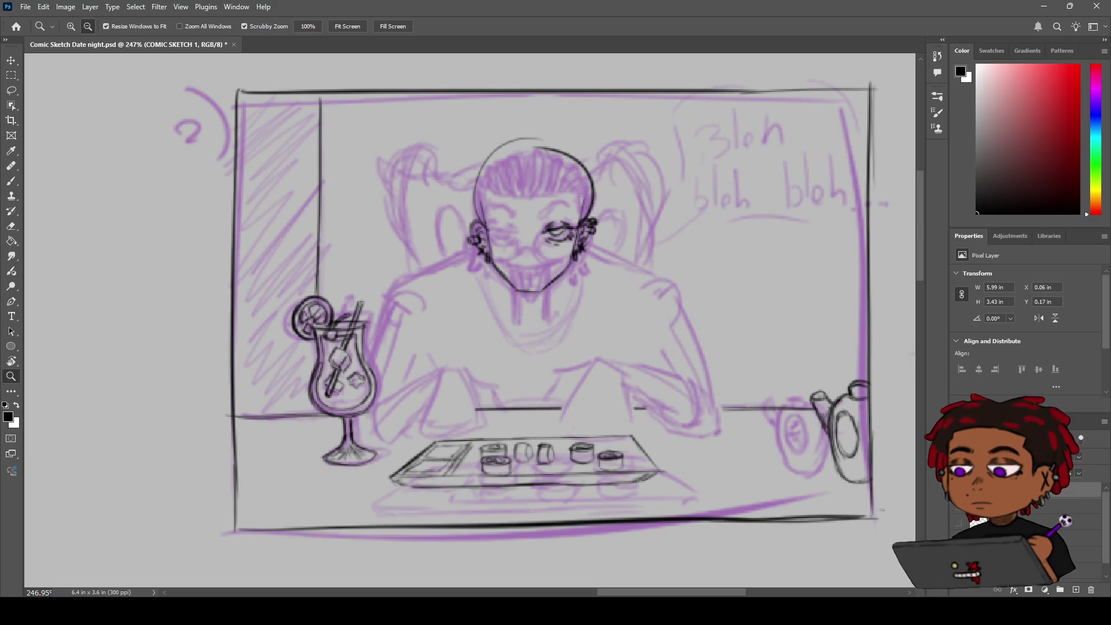
# Ink the curved smiling mouth under the face, redrawing it once.
pyautogui.press('b')
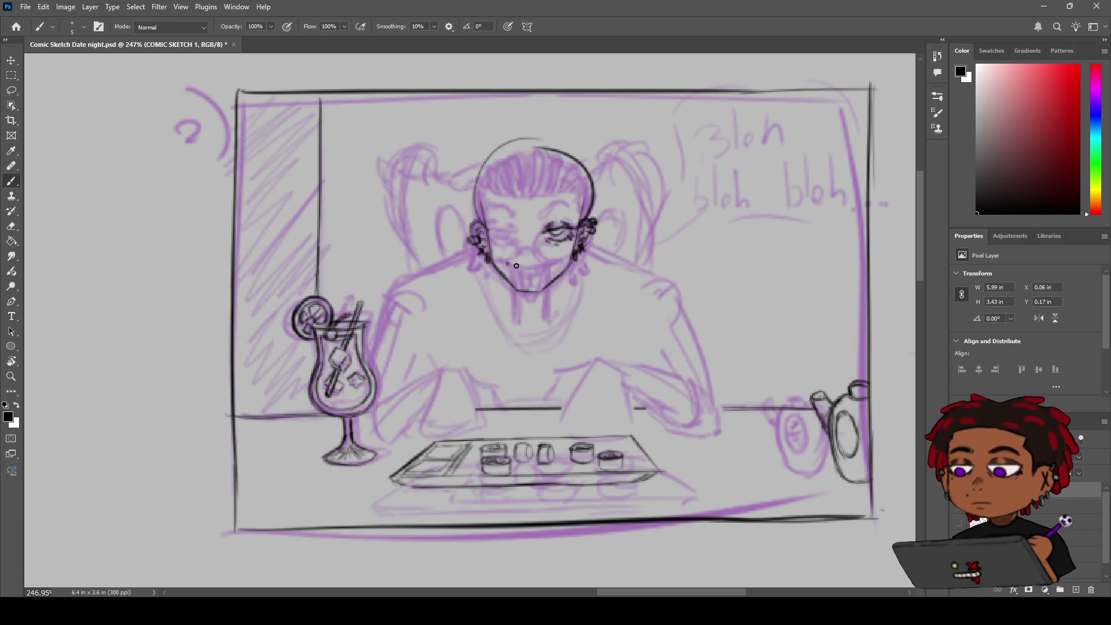
pyautogui.moveTo(508, 265); pyautogui.dragTo(533, 270)
pyautogui.hotkey('ctrl', 'z')
# Draw the straw's left edge below the chin and join it to the mouth.
pyautogui.hotkey('ctrl', 'z')
pyautogui.hotkey('ctrl', 'z')
pyautogui.moveTo(506, 264); pyautogui.dragTo(528, 267)
pyautogui.moveTo(514, 289); pyautogui.dragTo(514, 324)
pyautogui.moveTo(515, 272); pyautogui.dragTo(517, 313)
pyautogui.hotkey('ctrl', 'z')
pyautogui.hotkey('ctrl', 'shift', 'z')
# Redraw the straw's right edge as a longer, darker line parallel to the left edge.
pyautogui.press('z')
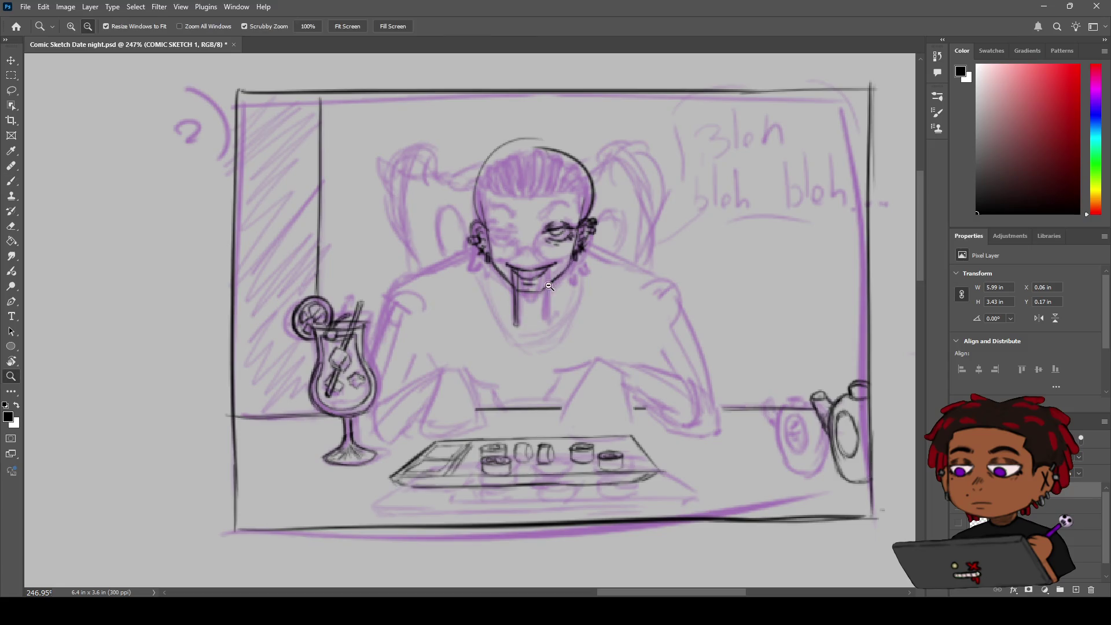
pyautogui.hscroll(2, 524, 288)
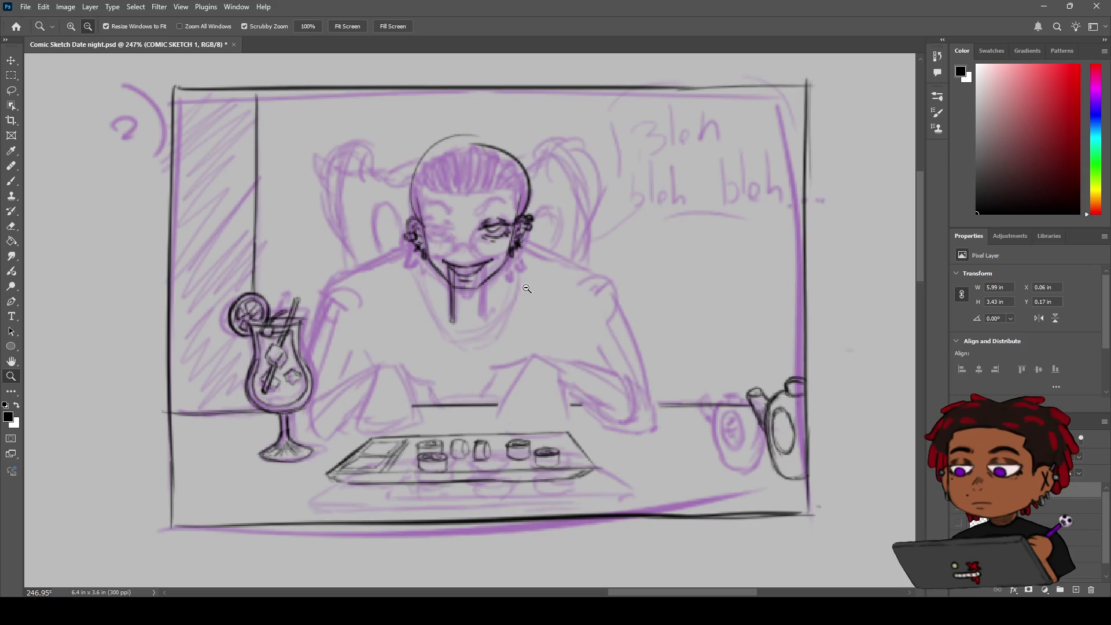
pyautogui.press('h')
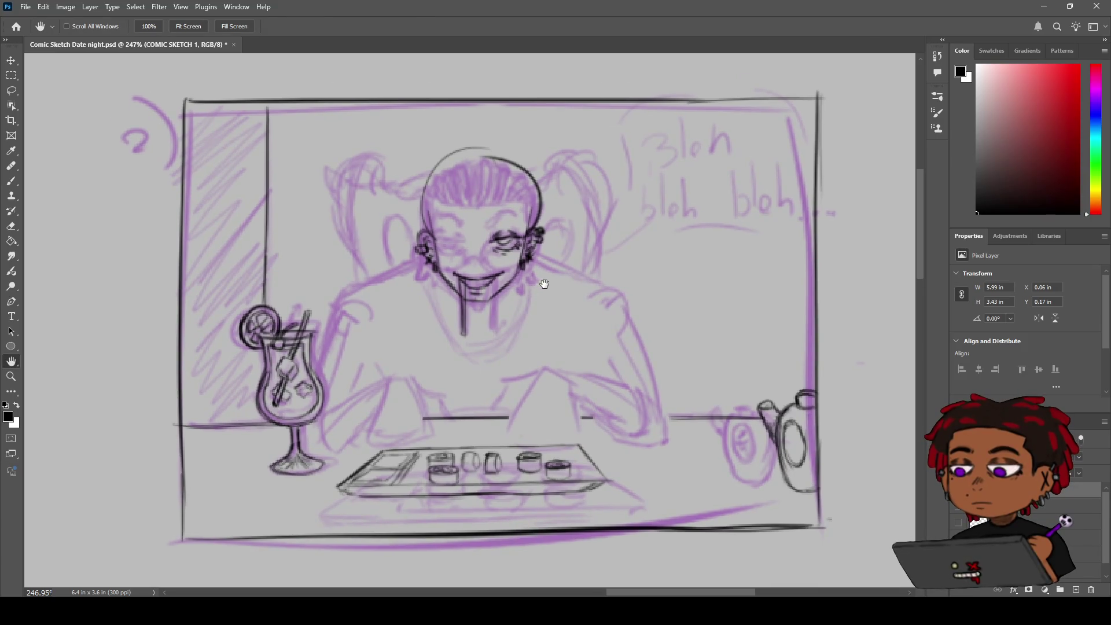
pyautogui.press('b')
pyautogui.scroll(3, 509, 290)
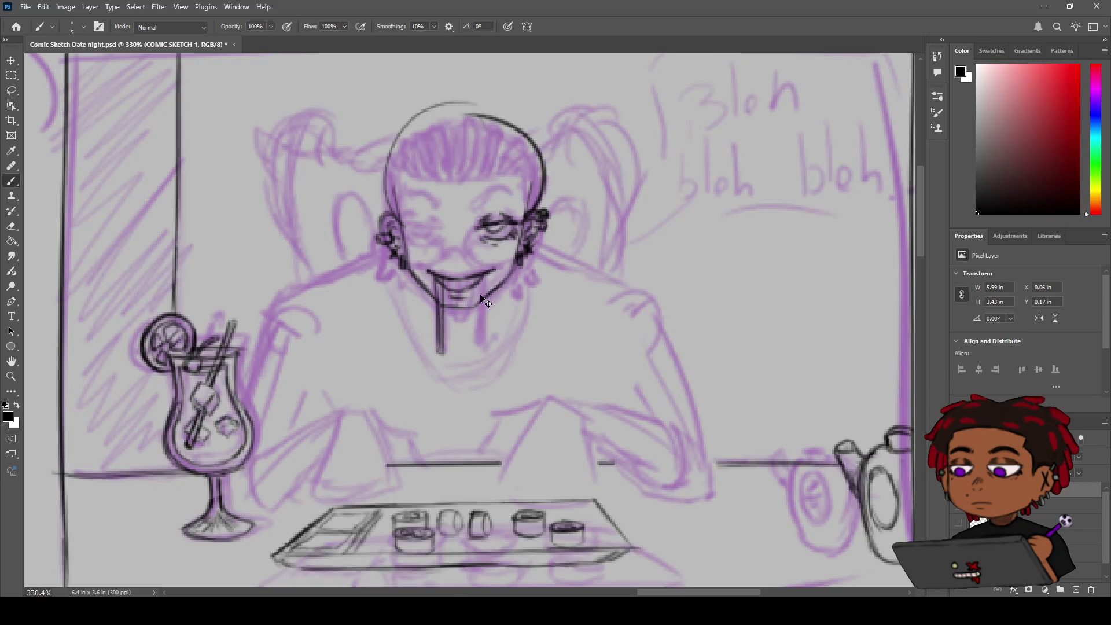
pyautogui.hotkey('ctrl', 'z')
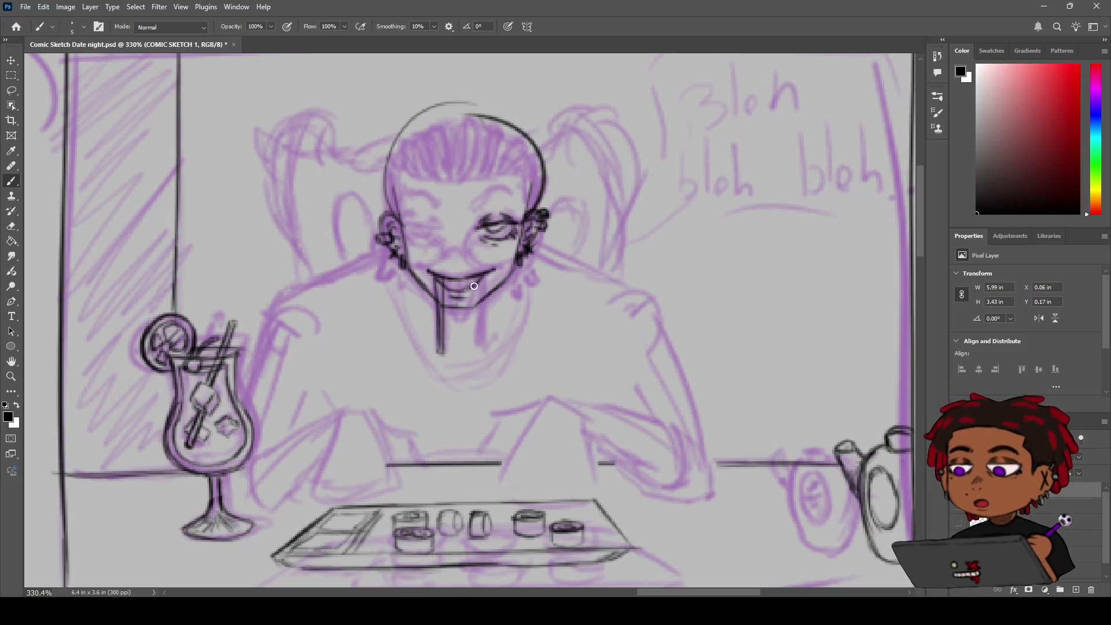
pyautogui.hotkey('ctrl', 'z')
pyautogui.hotkey('ctrl', 'z')
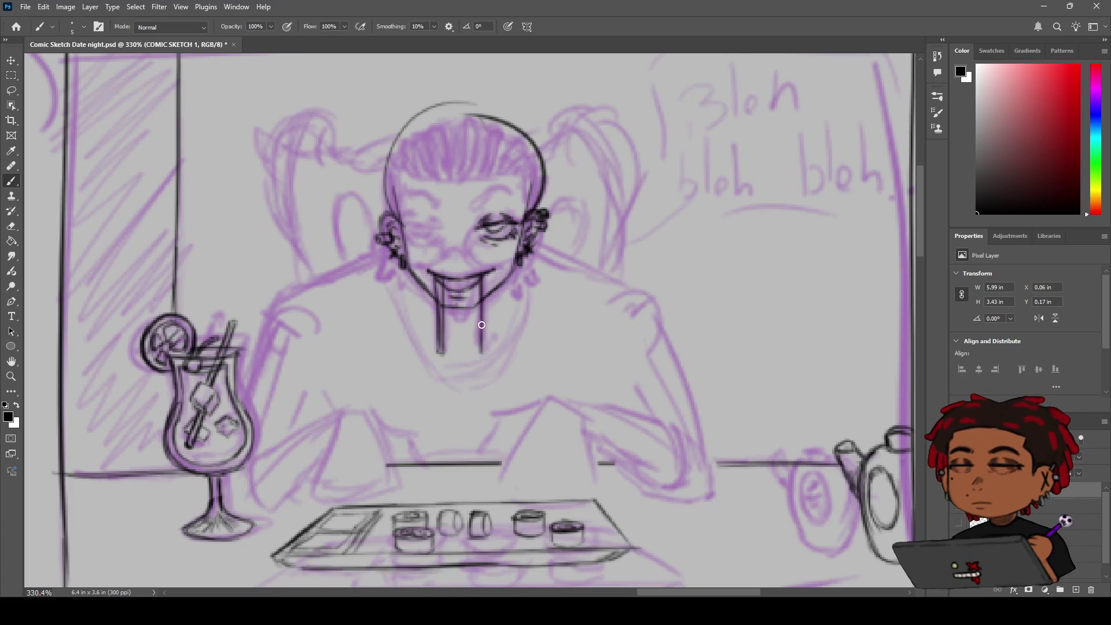
pyautogui.moveTo(481, 350); pyautogui.dragTo(476, 291)
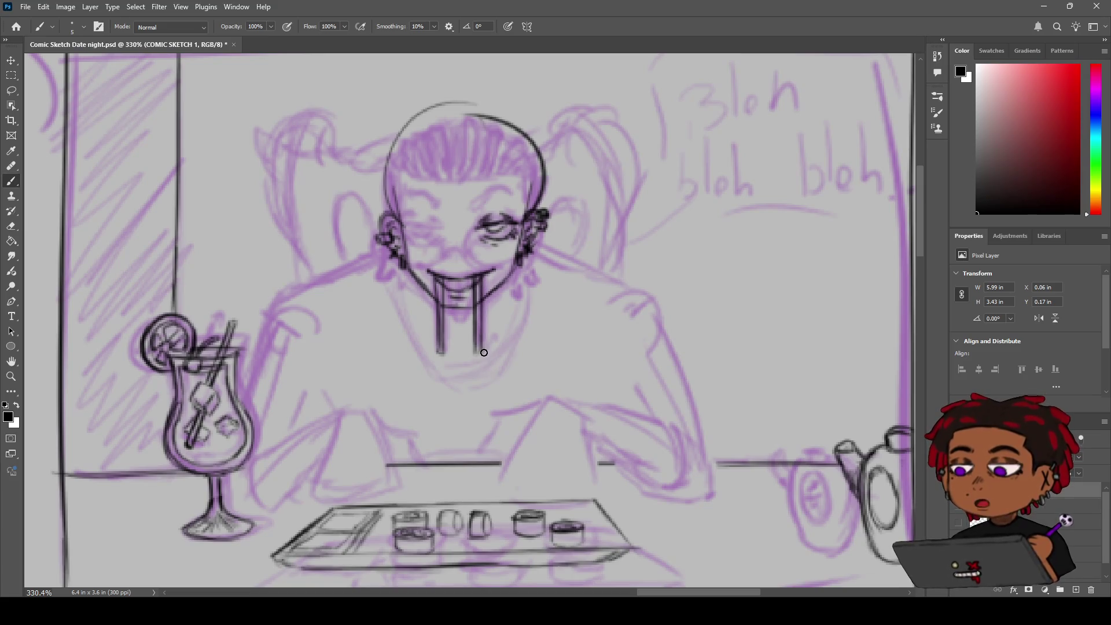
pyautogui.press('e')
pyautogui.scroll(2, 508, 275)
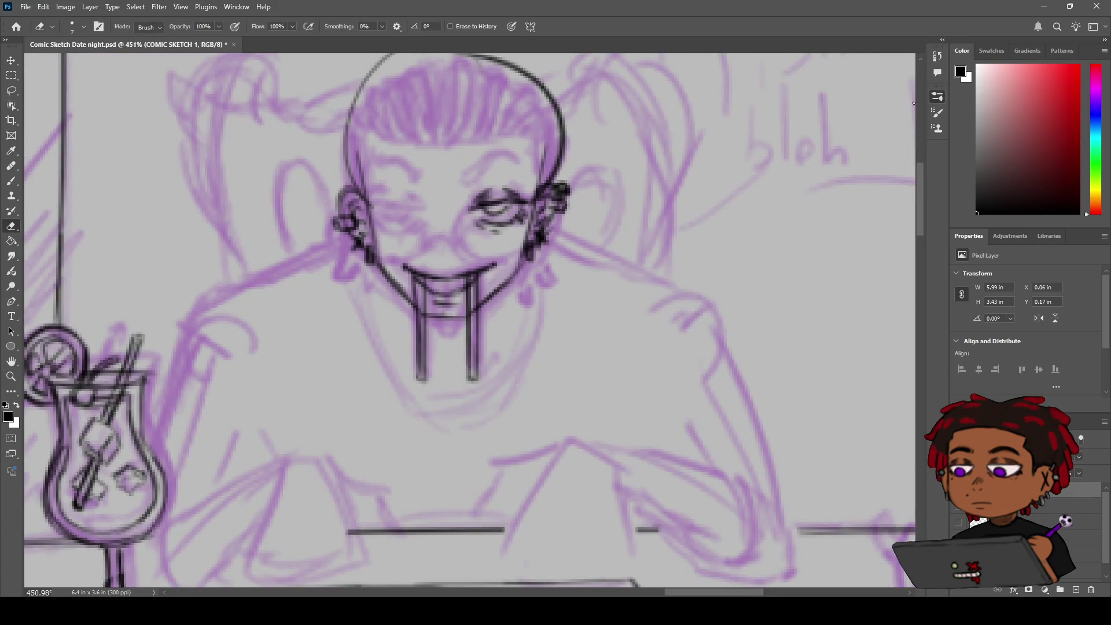
# Shrink the eraser from size 7 to 2, then zoom out to the whole panel.
pyautogui.press('[')
pyautogui.press('[')
pyautogui.press('[')
pyautogui.press('b')
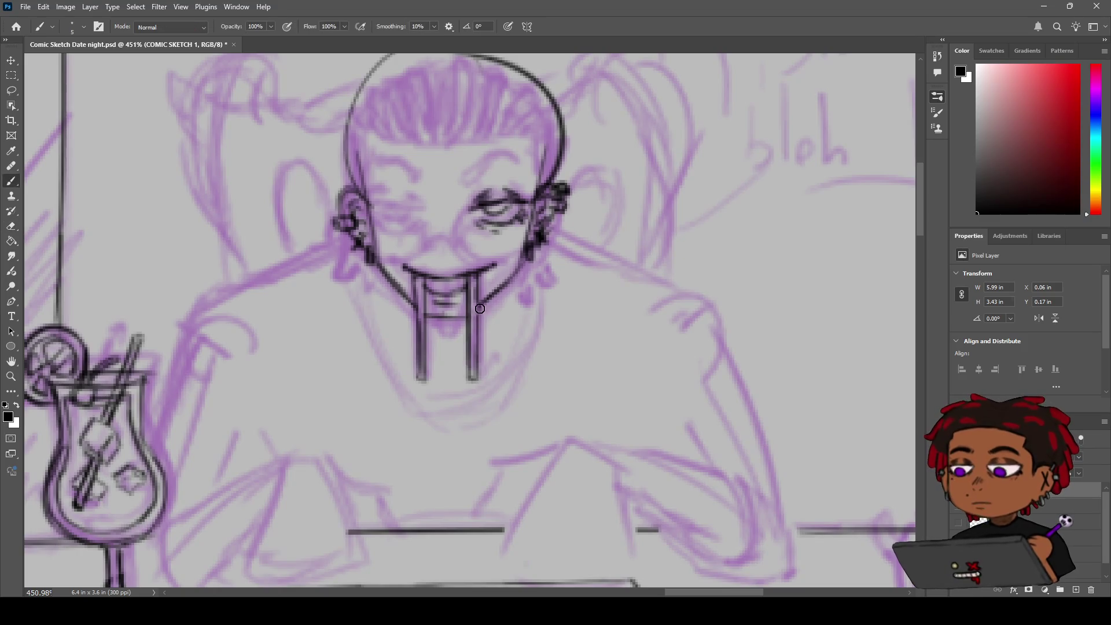
pyautogui.press('z')
pyautogui.moveTo(480, 309)
pyautogui.mouseDown()
pyautogui.moveTo(441, 323)
pyautogui.moveTo(468, 308)
pyautogui.mouseUp()
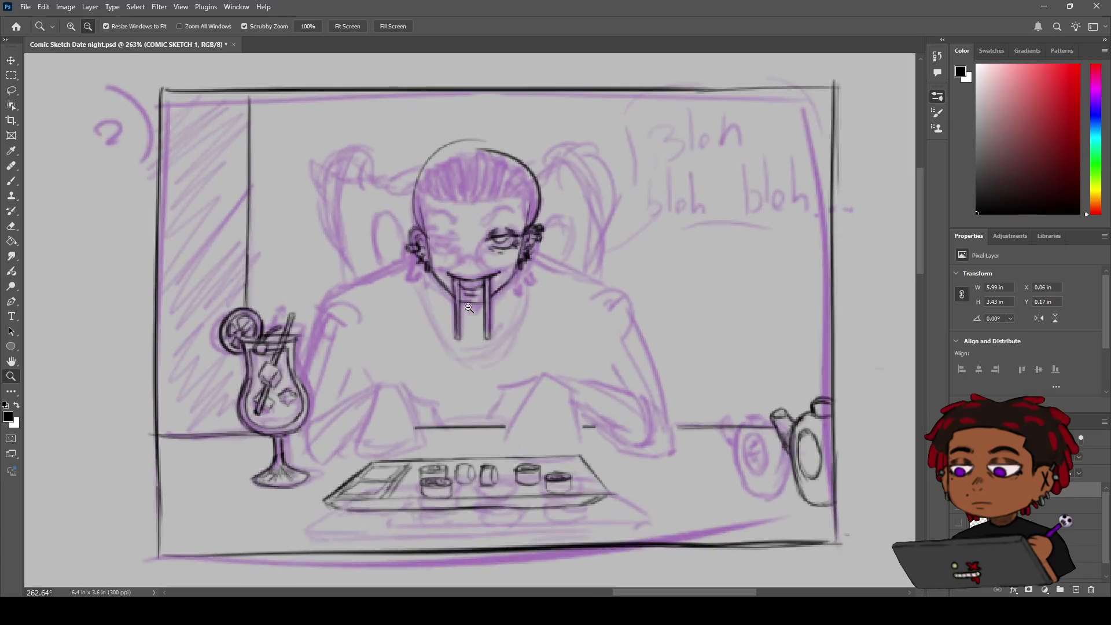
# Zoom in on the face and ink a first eyebrow stroke above the right eye.
pyautogui.press('b')
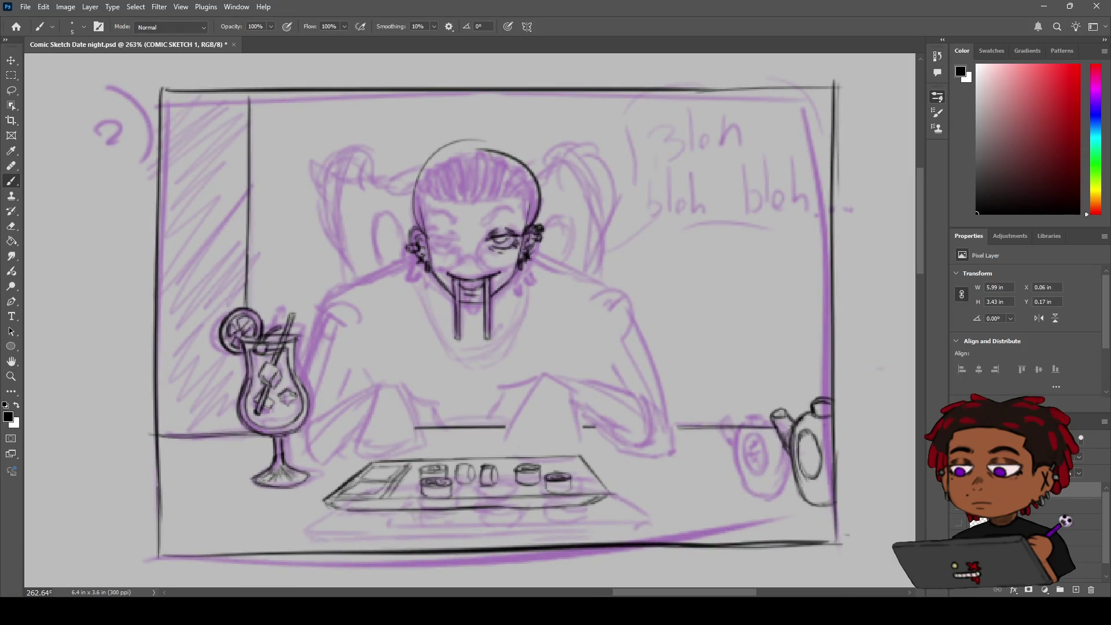
pyautogui.press('space')
pyautogui.moveTo(470, 249)
pyautogui.mouseDown()
pyautogui.moveTo(538, 251)
pyautogui.moveTo(539, 280)
pyautogui.moveTo(533, 261)
pyautogui.mouseUp()
pyautogui.scroll(3, 536, 255)
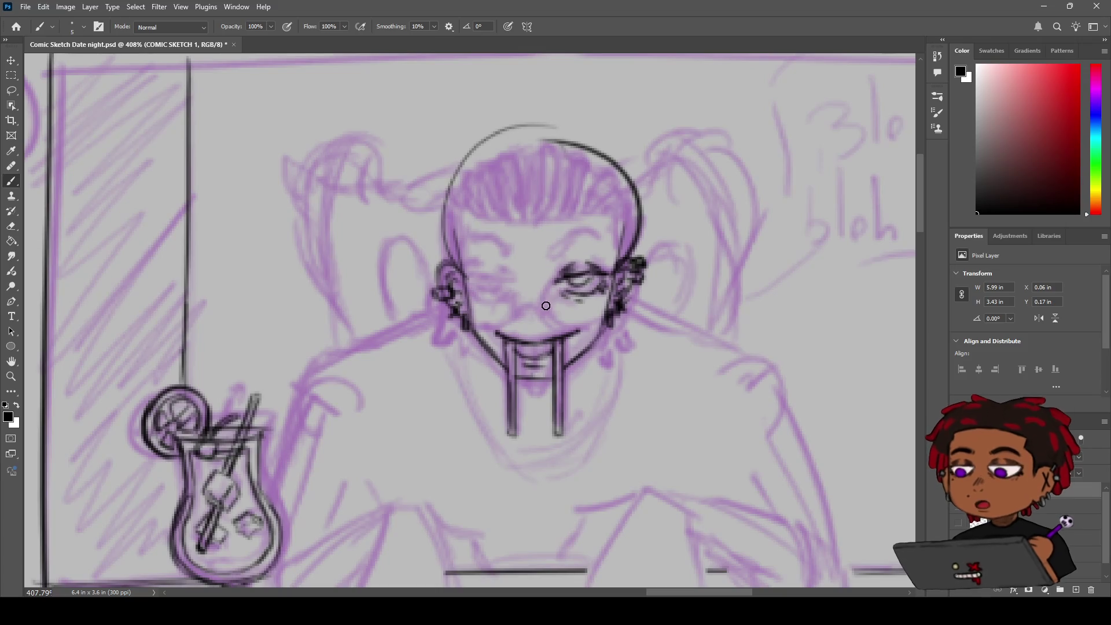
pyautogui.press('z')
pyautogui.moveTo(544, 309)
pyautogui.mouseDown()
pyautogui.moveTo(511, 291)
pyautogui.moveTo(544, 287)
pyautogui.mouseUp()
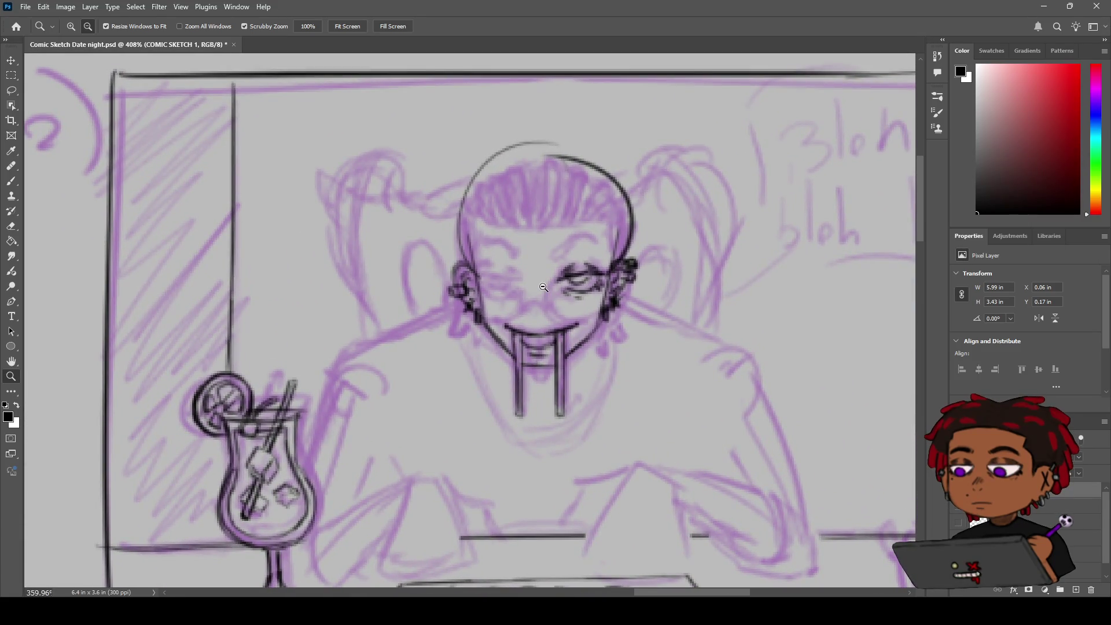
pyautogui.moveTo(543, 287); pyautogui.dragTo(552, 279)
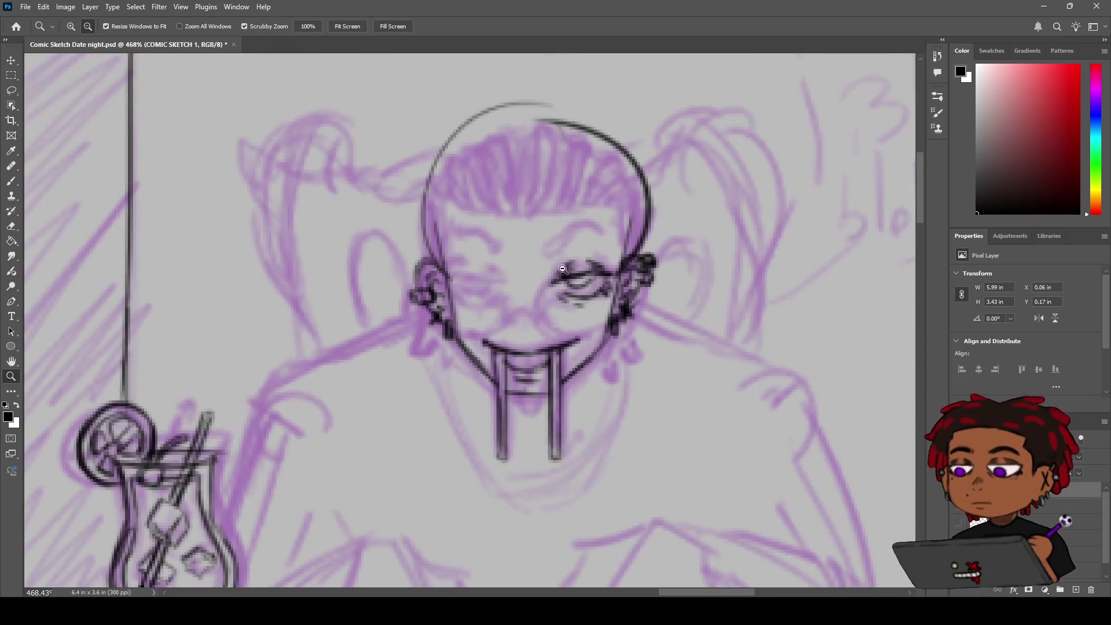
pyautogui.press('b')
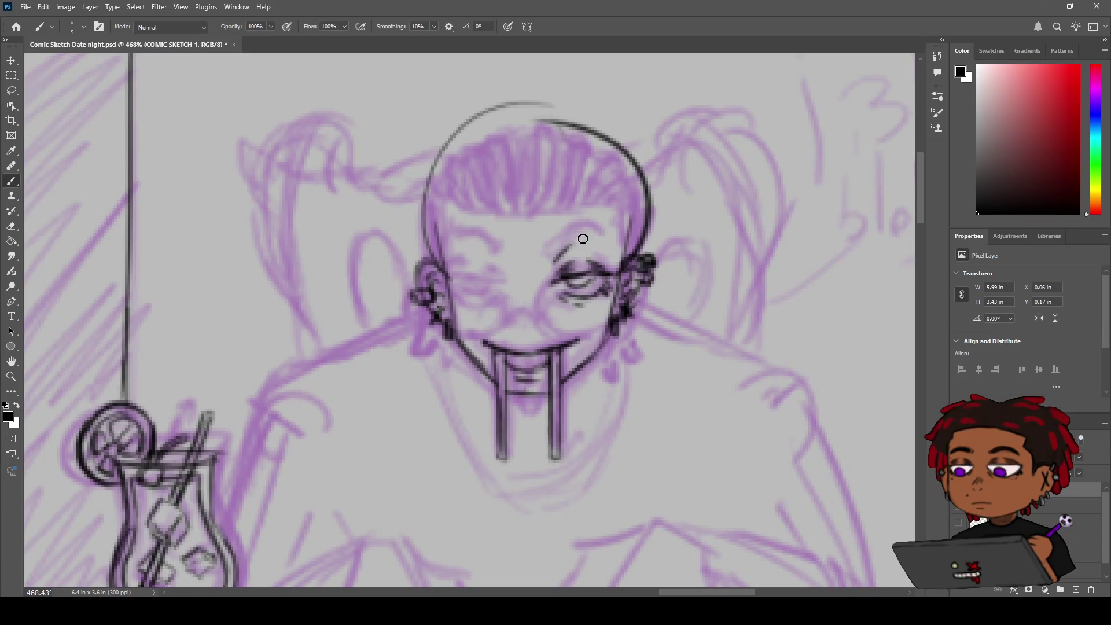
pyautogui.moveTo(558, 255); pyautogui.dragTo(611, 251)
# Reframe on the face and sketch a light stroke above the right eye, then undo it.
pyautogui.press('z')
pyautogui.keyDown('alt'); pyautogui.click(593, 248); pyautogui.keyUp('alt')
pyautogui.moveTo(547, 248)
pyautogui.mouseDown()
pyautogui.moveTo(570, 241)
pyautogui.moveTo(537, 233)
pyautogui.mouseUp()
pyautogui.press('h')
pyautogui.press('b')
pyautogui.scroll(3, 564, 246)
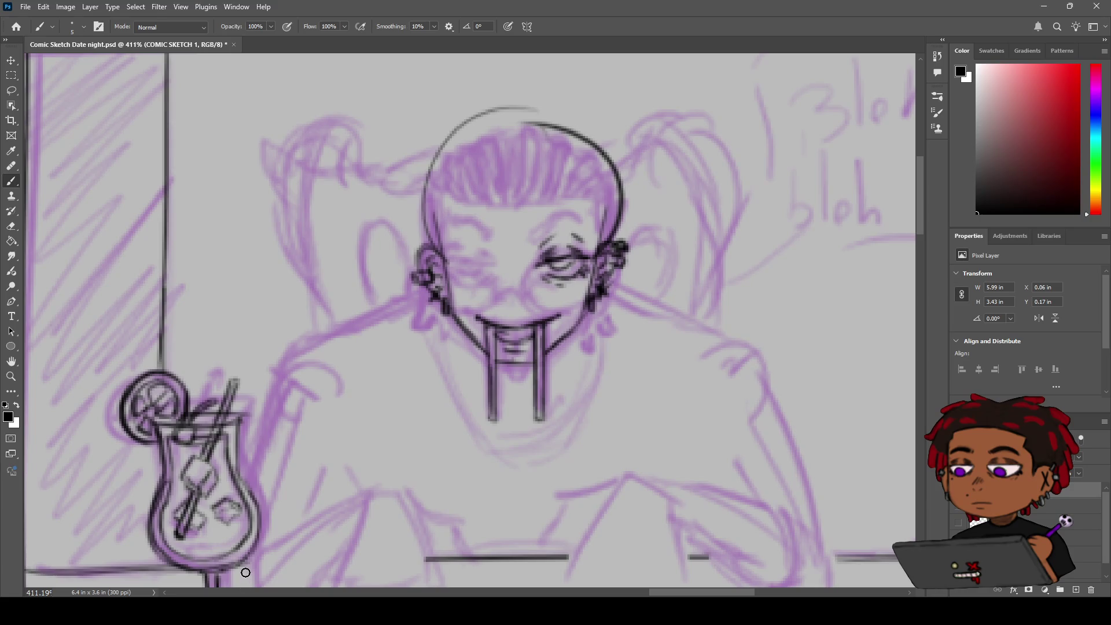
pyautogui.press('z')
pyautogui.keyDown('alt'); pyautogui.click(500, 261); pyautogui.keyUp('alt')
pyautogui.keyDown('alt'); pyautogui.click(501, 261); pyautogui.keyUp('alt')
pyautogui.keyDown('alt'); pyautogui.click(501, 261); pyautogui.keyUp('alt')
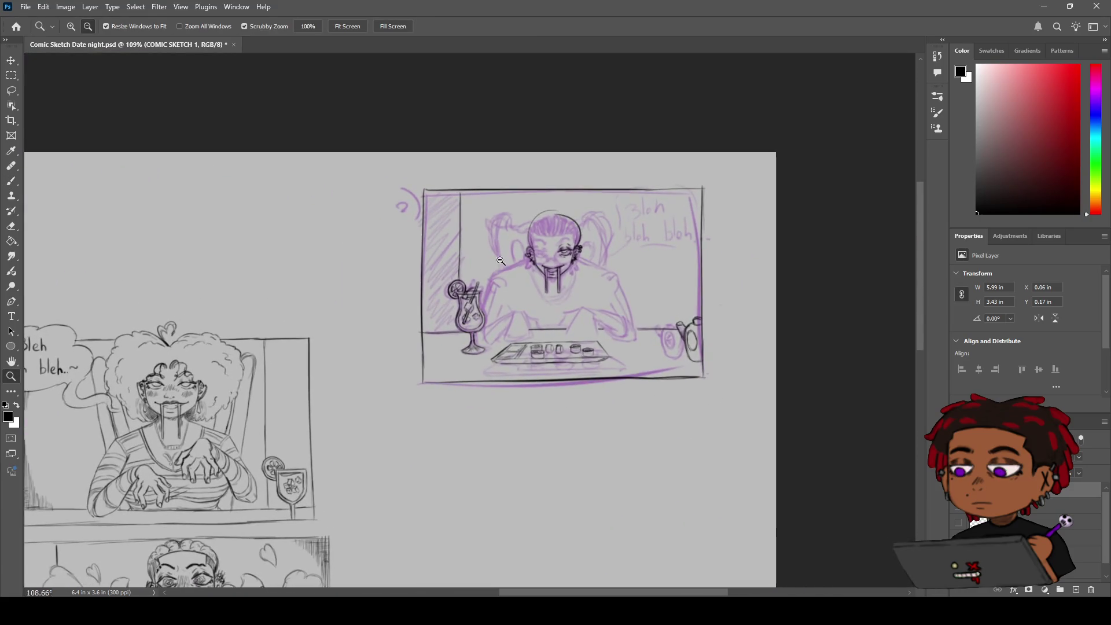
pyautogui.moveTo(500, 261); pyautogui.dragTo(572, 243)
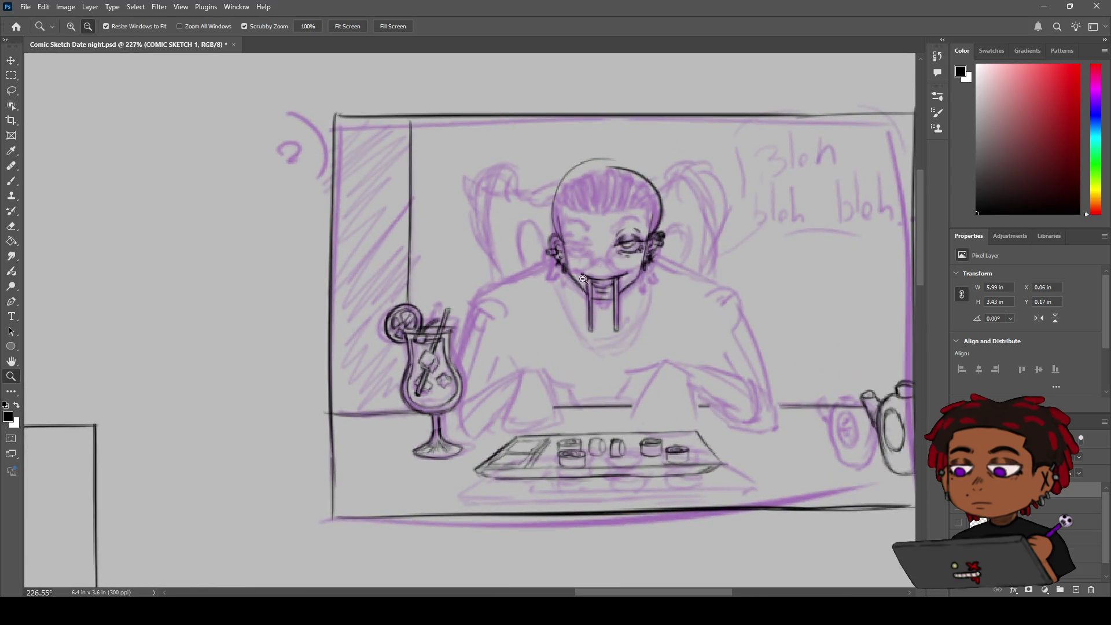
pyautogui.moveTo(637, 221); pyautogui.dragTo(680, 219)
pyautogui.press('b')
pyautogui.moveTo(585, 229); pyautogui.dragTo(631, 228)
pyautogui.hotkey('ctrl', 'z')
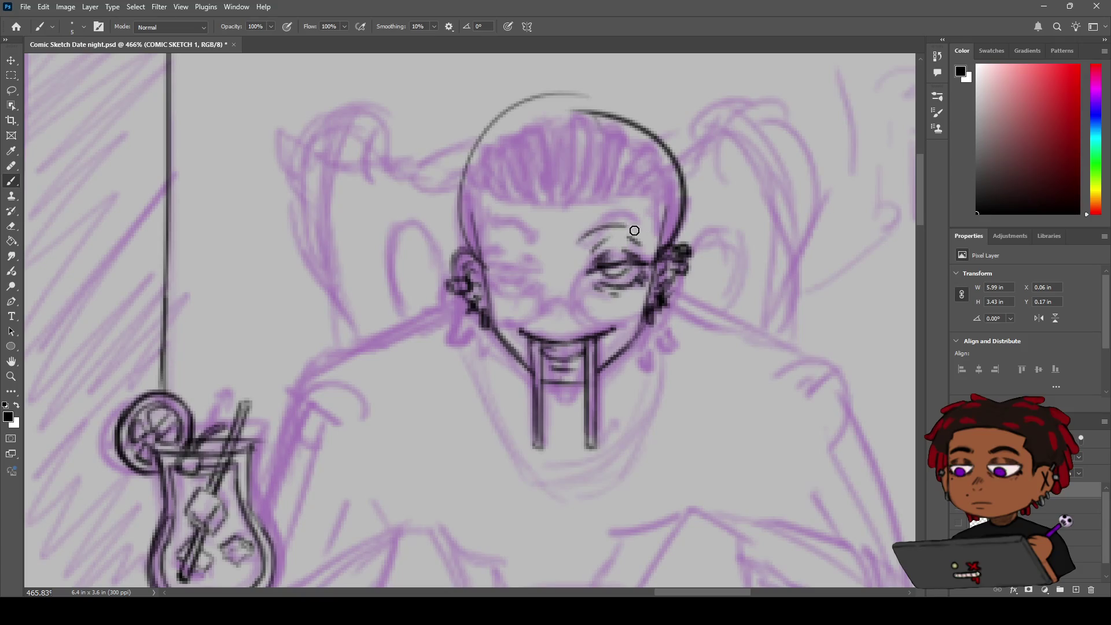
# Try three thin brow lines above the right eye, undoing each attempt.
pyautogui.moveTo(577, 240); pyautogui.dragTo(643, 231)
pyautogui.hotkey('ctrl', 'z')
pyautogui.hotkey('ctrl', 'z')
pyautogui.moveTo(579, 245)
pyautogui.mouseDown()
pyautogui.moveTo(630, 232)
pyautogui.moveTo(659, 240)
pyautogui.mouseUp()
pyautogui.hotkey('ctrl', 'z')
pyautogui.hotkey('ctrl', 'z')
pyautogui.moveTo(580, 246)
pyautogui.mouseDown()
pyautogui.moveTo(645, 220)
pyautogui.moveTo(616, 231)
pyautogui.moveTo(675, 234)
pyautogui.moveTo(684, 184)
pyautogui.moveTo(682, 212)
pyautogui.mouseUp()
pyautogui.hotkey('ctrl', 'z')
pyautogui.hotkey('ctrl', 'z')
# Erase part of the head outline and ink a curved eyebrow above the right eye.
pyautogui.press('e')
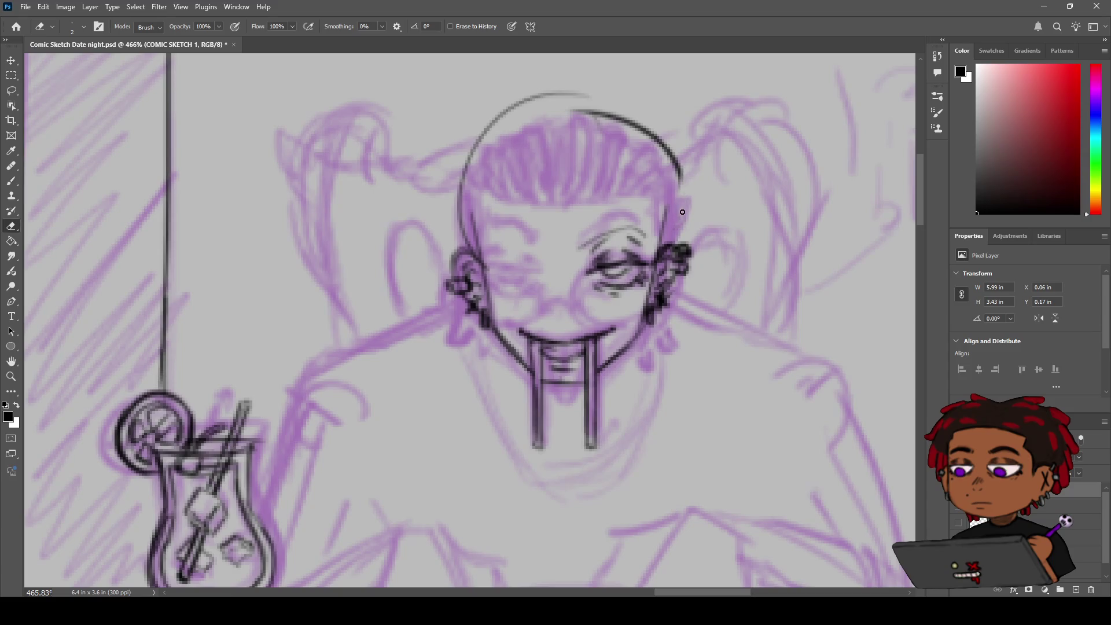
pyautogui.moveTo(470, 249); pyautogui.dragTo(460, 205)
pyautogui.press('b')
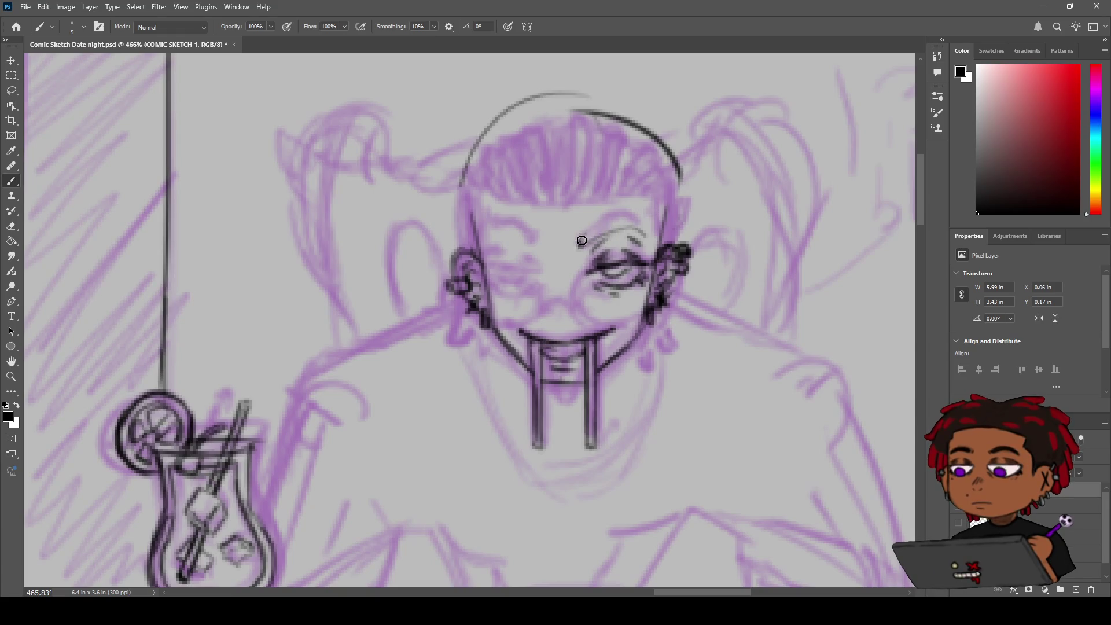
pyautogui.moveTo(577, 246); pyautogui.dragTo(631, 218)
# Zoom in on the face to about 535% to check the new eyebrow.
pyautogui.press('z')
pyautogui.moveTo(628, 228)
pyautogui.mouseDown()
pyautogui.moveTo(573, 222)
pyautogui.moveTo(656, 218)
pyautogui.mouseUp()
pyautogui.press('b')
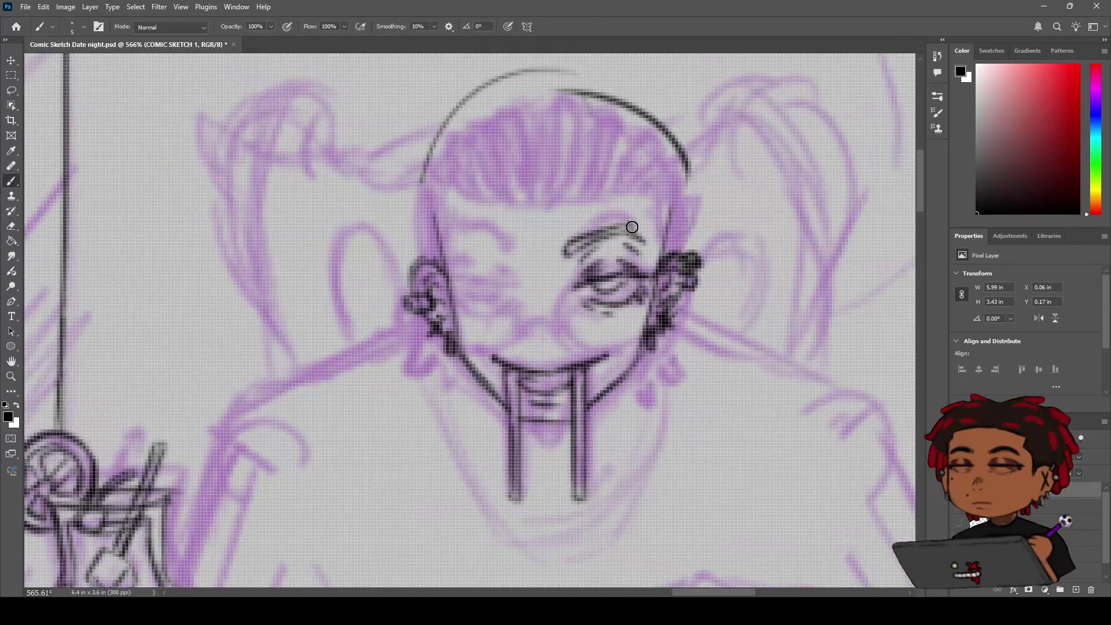
pyautogui.press('z')
pyautogui.moveTo(644, 227)
pyautogui.mouseDown()
pyautogui.moveTo(602, 228)
pyautogui.moveTo(644, 233)
pyautogui.mouseUp()
pyautogui.press('e')
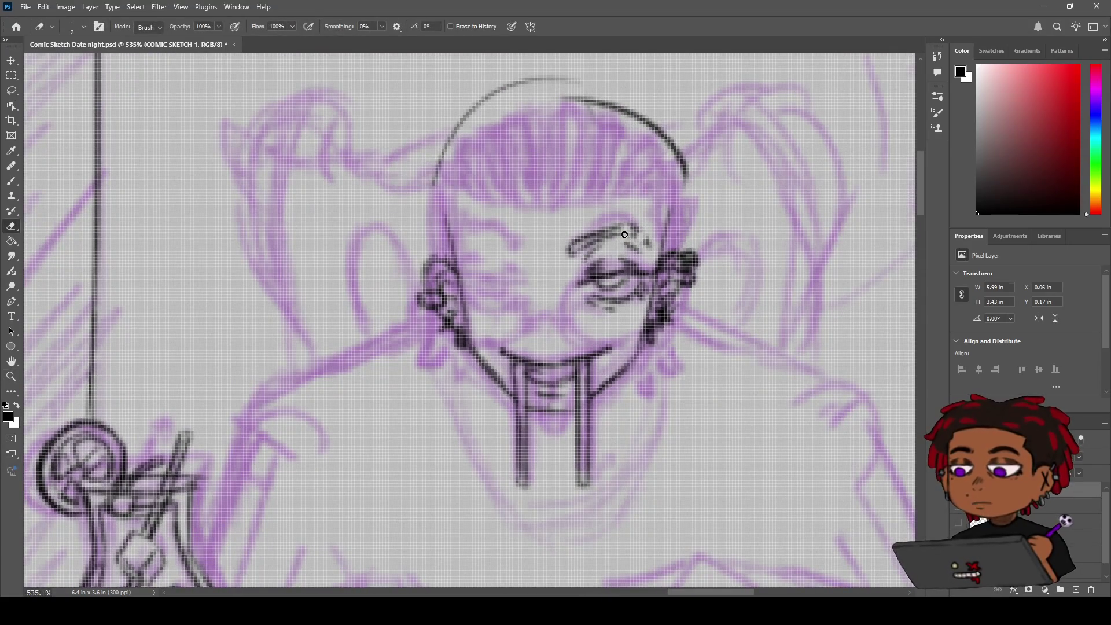
pyautogui.press('b')
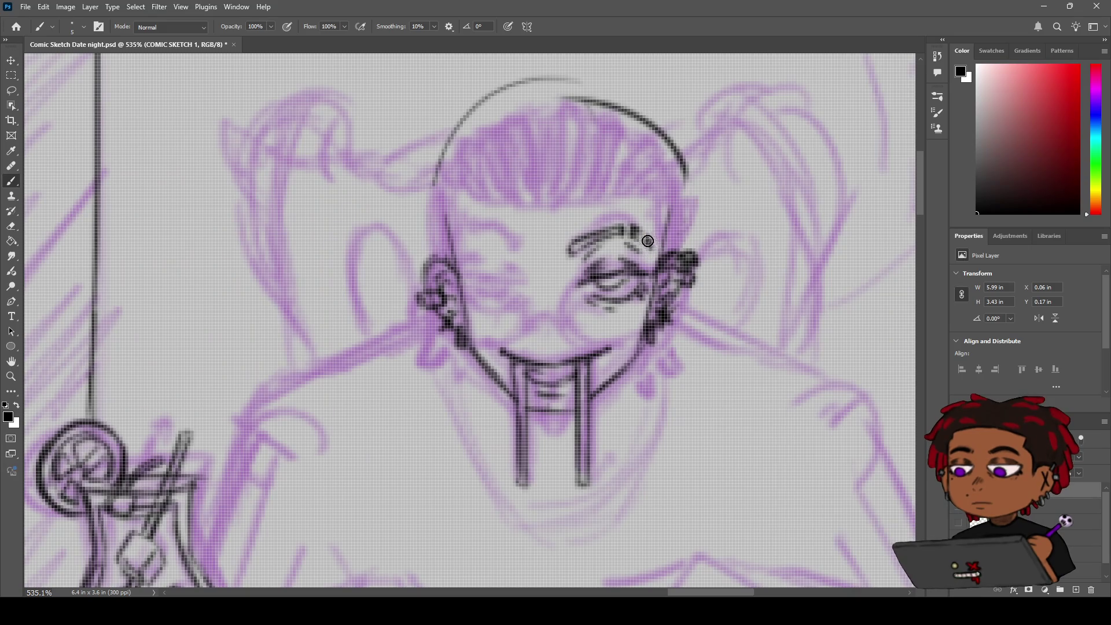
# Thicken and darken the right eyebrow into a bold black arc.
pyautogui.press('z')
pyautogui.scroll(-5, 631, 226)
pyautogui.scroll(2, 622, 216)
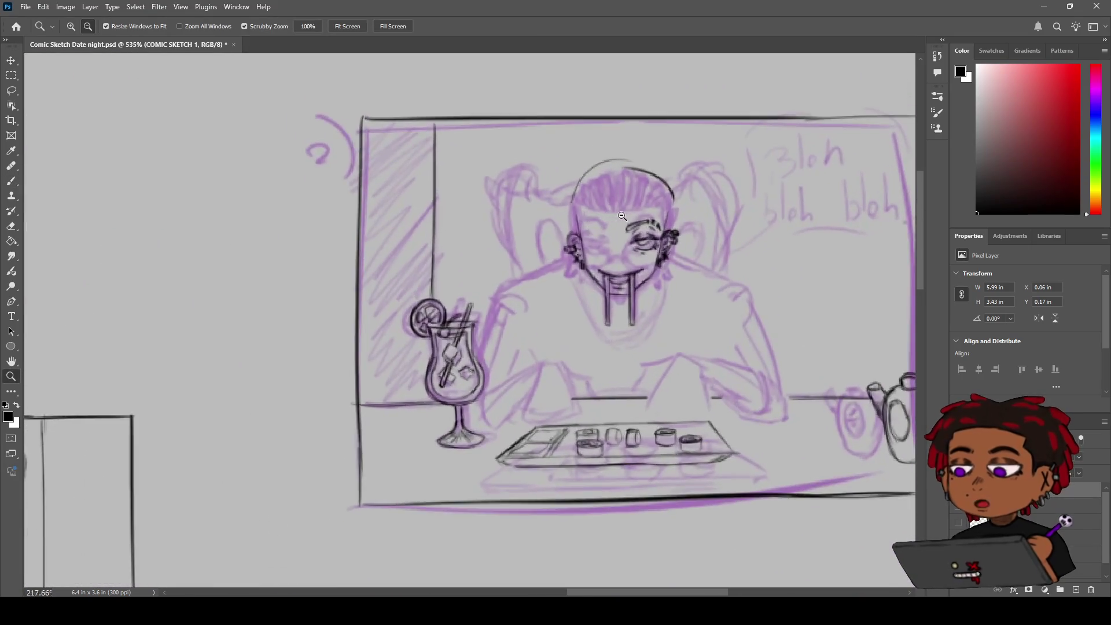
pyautogui.scroll(3, 621, 216)
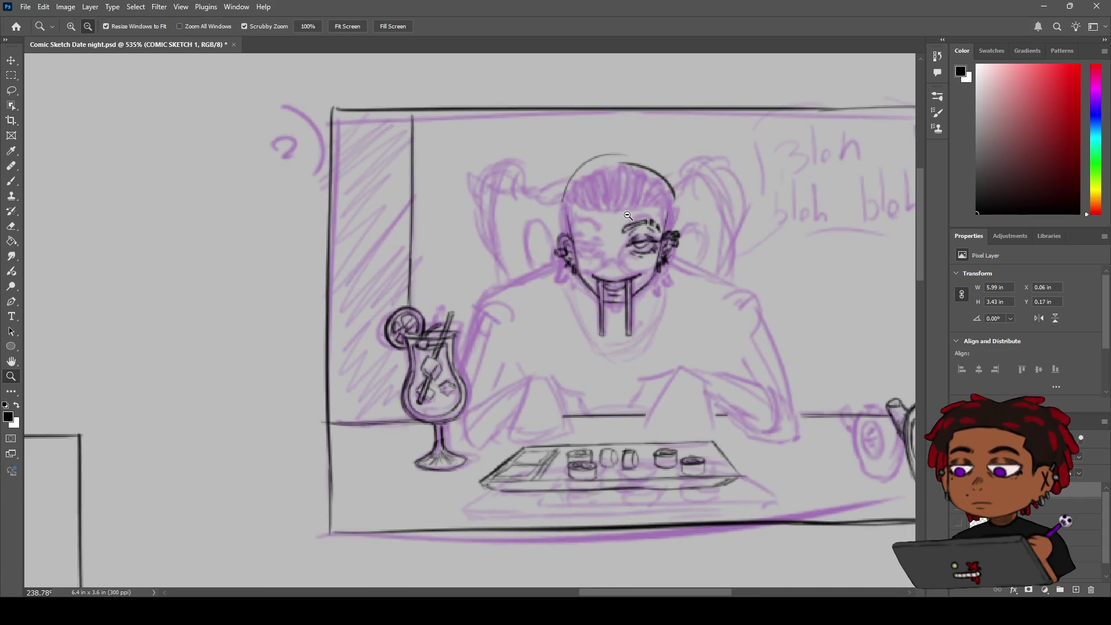
pyautogui.scroll(1, 637, 215)
pyautogui.press('b')
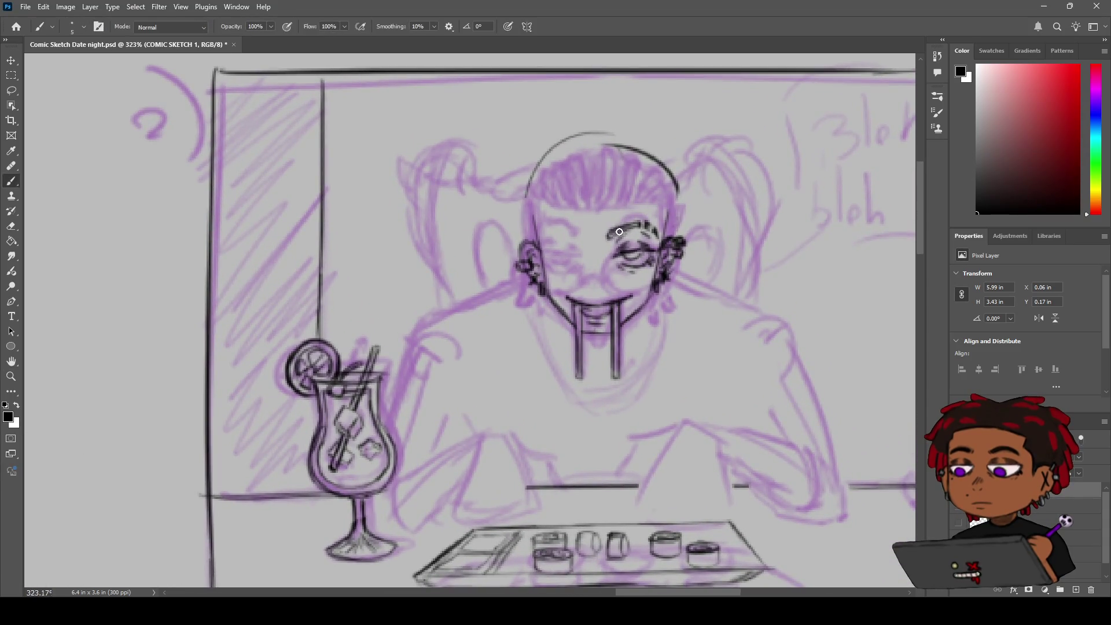
pyautogui.moveTo(608, 235)
pyautogui.mouseDown()
pyautogui.moveTo(635, 226)
pyautogui.moveTo(615, 234)
pyautogui.mouseUp()
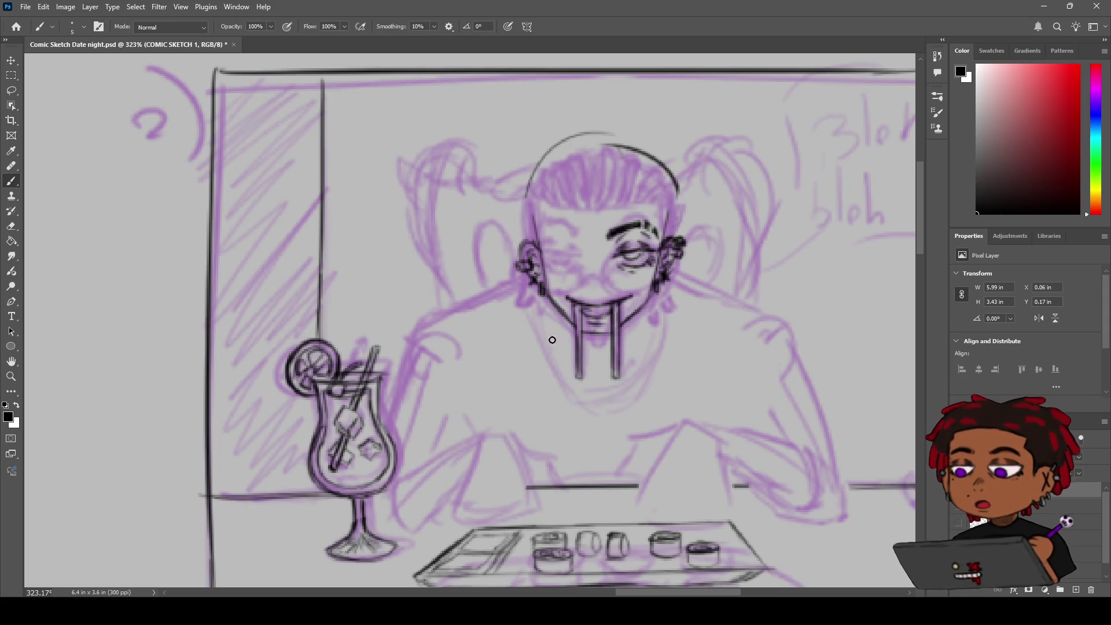
# Centre the face, outline the left ear, and redraw the line on the right side of the face.
pyautogui.press('h')
pyautogui.moveTo(577, 281); pyautogui.dragTo(507, 294)
pyautogui.press('b')
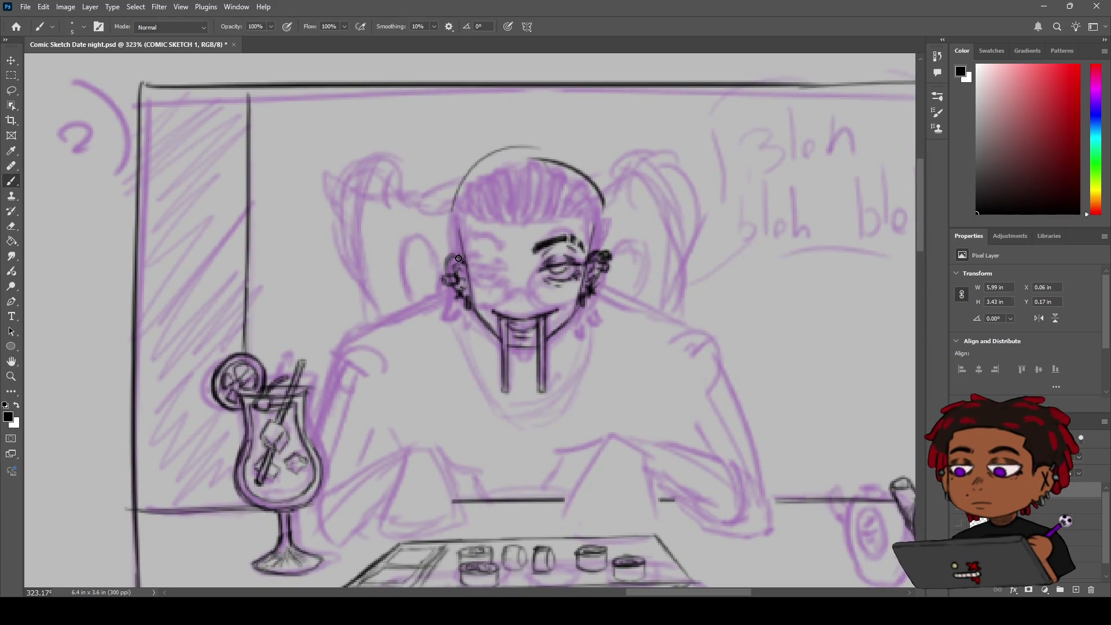
pyautogui.moveTo(457, 271); pyautogui.dragTo(466, 253)
pyautogui.moveTo(464, 219); pyautogui.dragTo(470, 288)
pyautogui.moveTo(589, 219); pyautogui.dragTo(585, 258)
pyautogui.hotkey('ctrl', 'z')
pyautogui.hotkey('ctrl', 'z')
pyautogui.moveTo(585, 221); pyautogui.dragTo(583, 280)
pyautogui.hotkey('ctrl', 'z')
pyautogui.moveTo(588, 210); pyautogui.dragTo(582, 283)
pyautogui.hotkey('ctrl', 'z')
pyautogui.moveTo(585, 221); pyautogui.dragTo(582, 276)
# Redraw the line down the left side of the face from the ear, and add a forehead ink dab.
pyautogui.moveTo(464, 214); pyautogui.dragTo(471, 284)
pyautogui.hotkey('ctrl', 'z')
pyautogui.hotkey('ctrl', 'z')
pyautogui.moveTo(468, 217); pyautogui.dragTo(468, 257)
pyautogui.hotkey('ctrl', 'z')
pyautogui.moveTo(467, 218); pyautogui.dragTo(468, 257)
pyautogui.hotkey('ctrl', 'z')
pyautogui.moveTo(468, 220); pyautogui.dragTo(468, 289)
pyautogui.hotkey('ctrl', 'z')
pyautogui.click(509, 249)
# Add a tiny forehead mark and erase the stray line on the left eye.
pyautogui.moveTo(523, 252); pyautogui.dragTo(526, 255)
pyautogui.press('e')
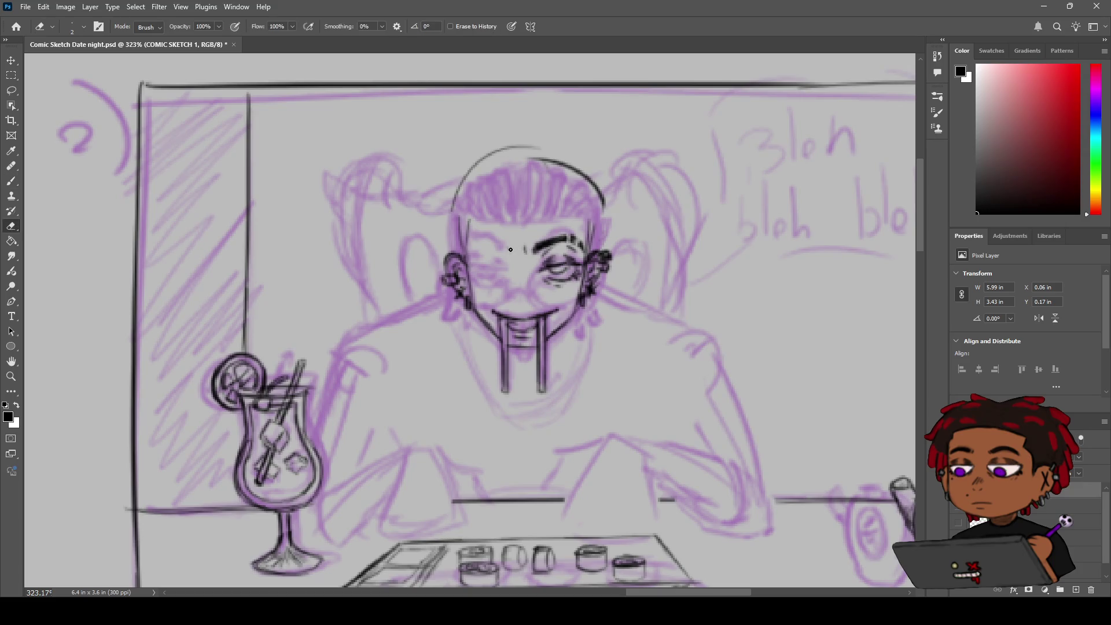
pyautogui.press('b')
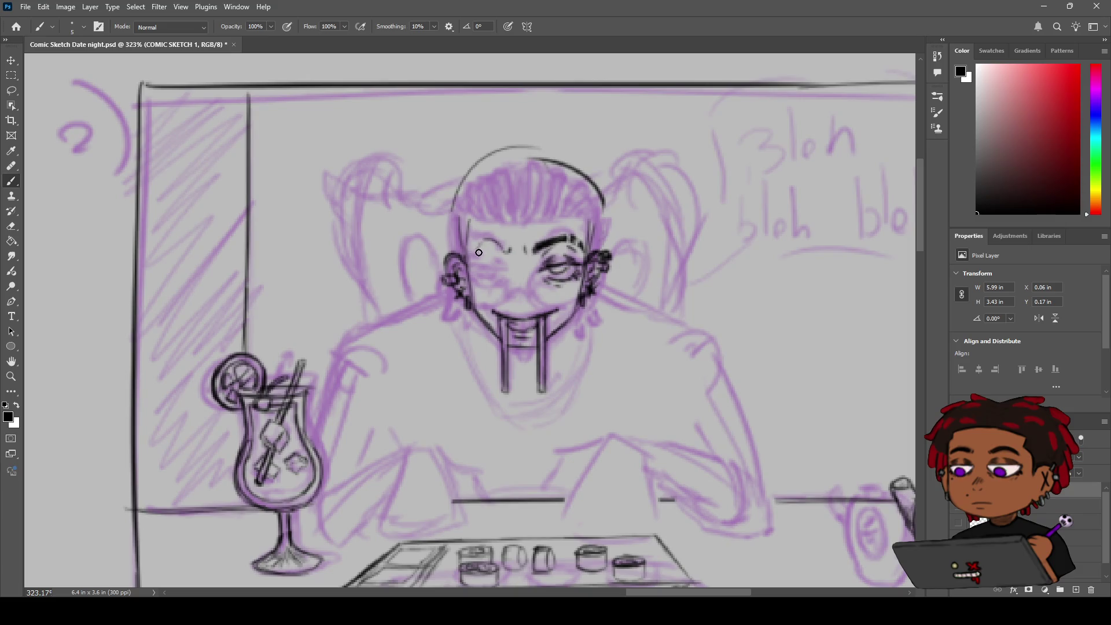
pyautogui.press('e')
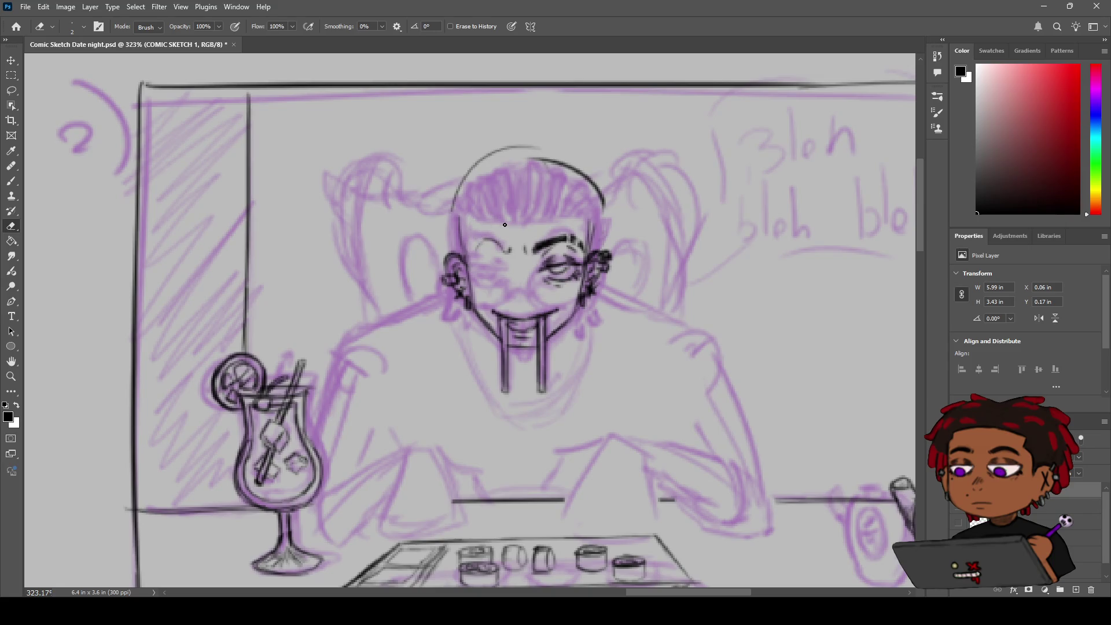
pyautogui.press('b')
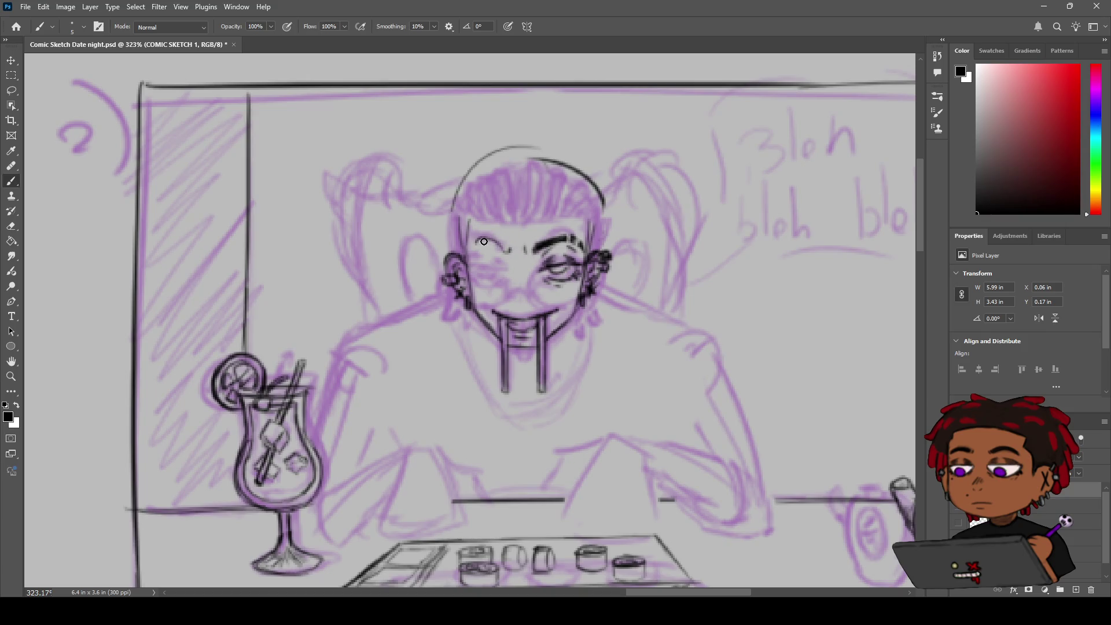
# Ink a defined left closed-eye line and a bold dark arched eyebrow above it.
pyautogui.moveTo(502, 241); pyautogui.dragTo(512, 254)
pyautogui.moveTo(468, 248); pyautogui.dragTo(477, 241)
pyautogui.moveTo(473, 243)
pyautogui.mouseDown()
pyautogui.moveTo(509, 250)
pyautogui.moveTo(481, 237)
pyautogui.mouseUp()
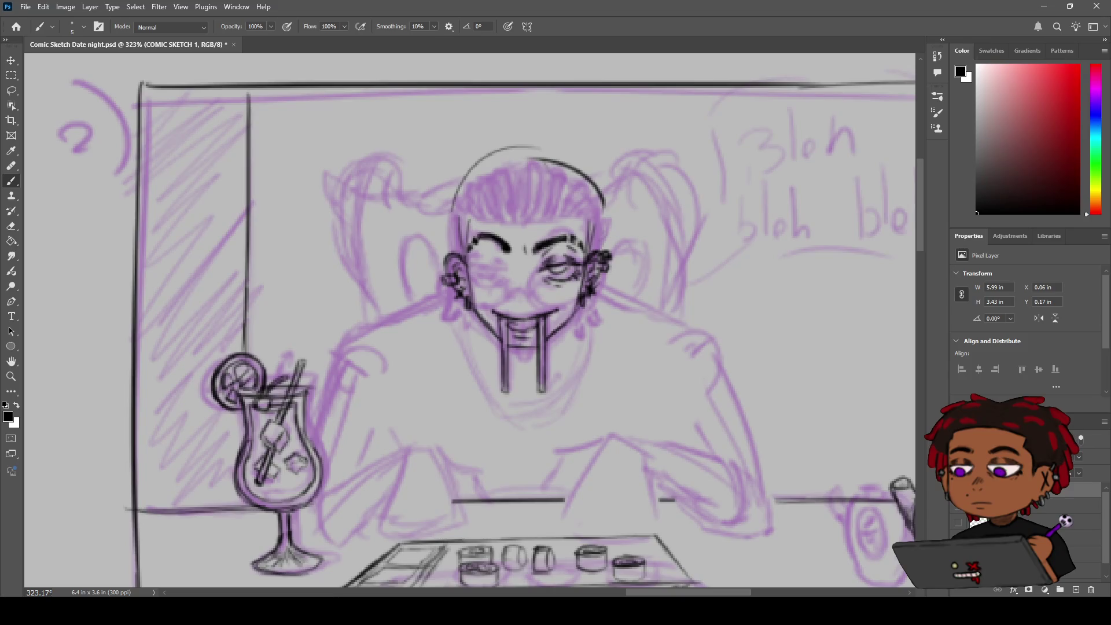